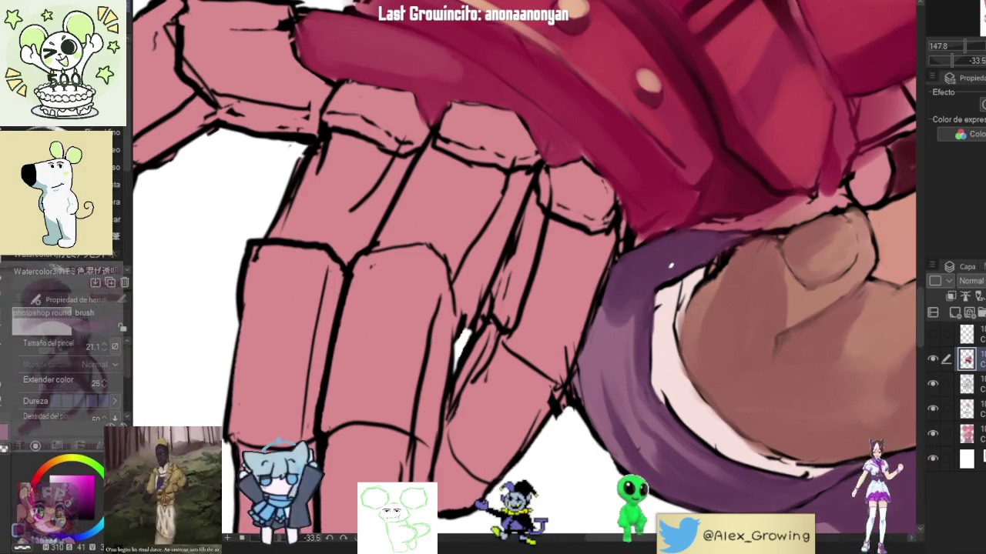
# Zoom out from the mechanical hand and reset the tilted view to show the whole girl upright.
pyautogui.scroll(-3, 653, 330)
pyautogui.scroll(-2, 653, 329)
pyautogui.scroll(-2, 653, 329)
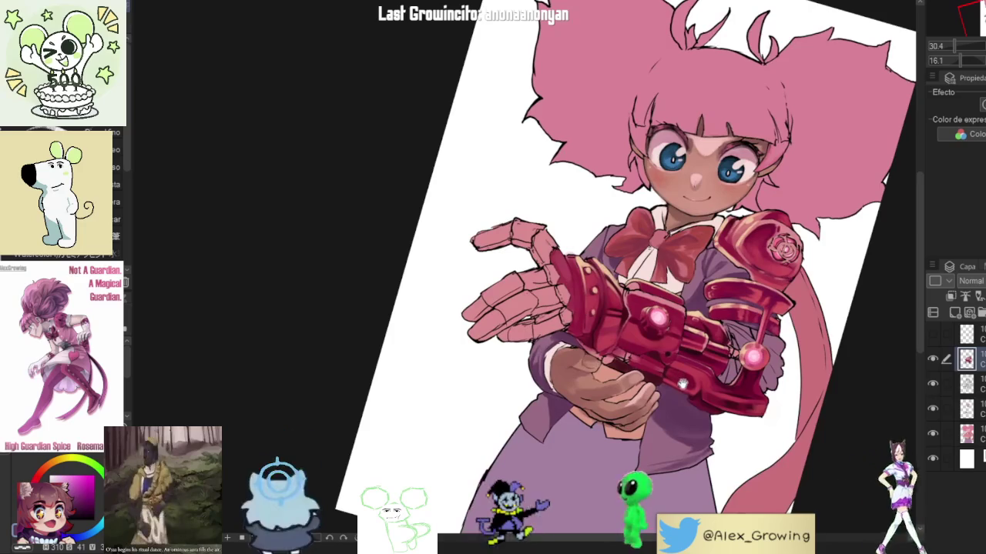
pyautogui.press('@')
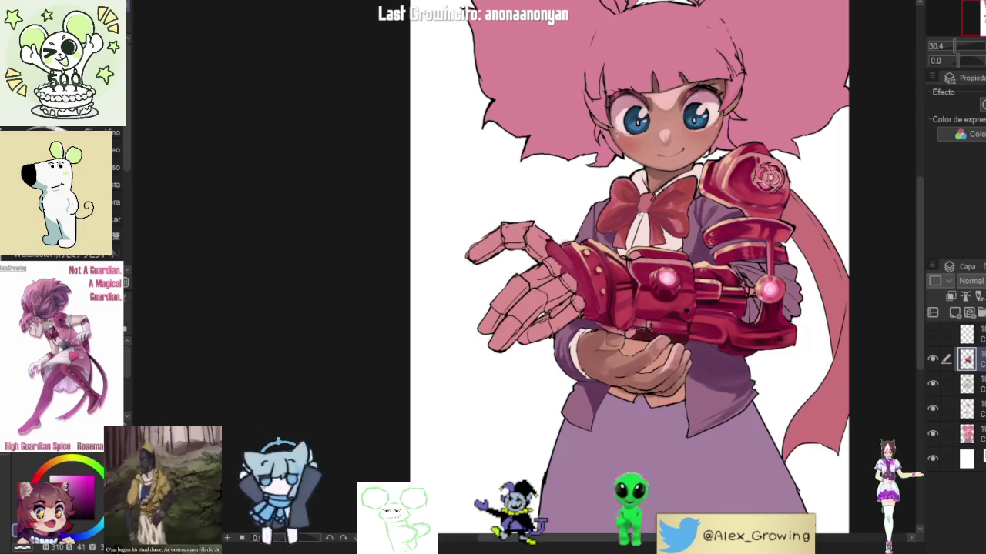
pyautogui.scroll(-1, 593, 277)
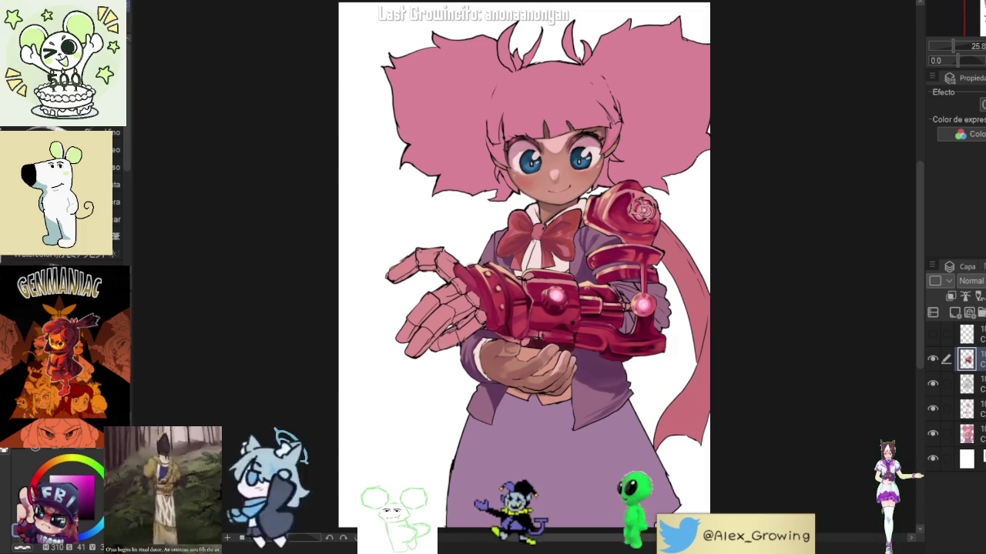
# Rotate and zoom the view in on the red bow and sleeve.
pyautogui.moveTo(550, 260); pyautogui.dragTo(523, 255)
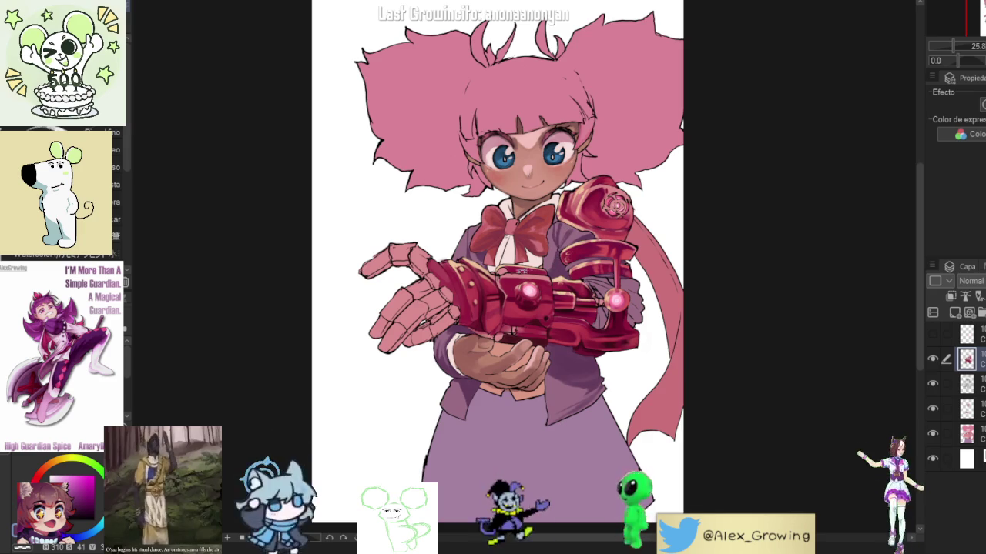
pyautogui.moveTo(512, 331)
pyautogui.mouseDown()
pyautogui.moveTo(700, 302)
pyautogui.moveTo(677, 362)
pyautogui.mouseUp()
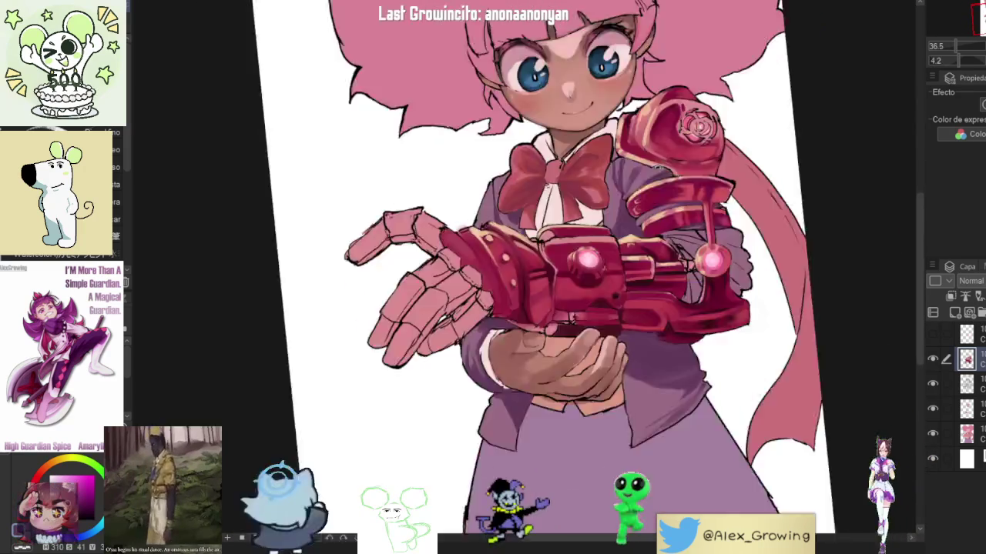
pyautogui.moveTo(678, 362)
pyautogui.mouseDown()
pyautogui.moveTo(585, 431)
pyautogui.moveTo(612, 204)
pyautogui.mouseUp()
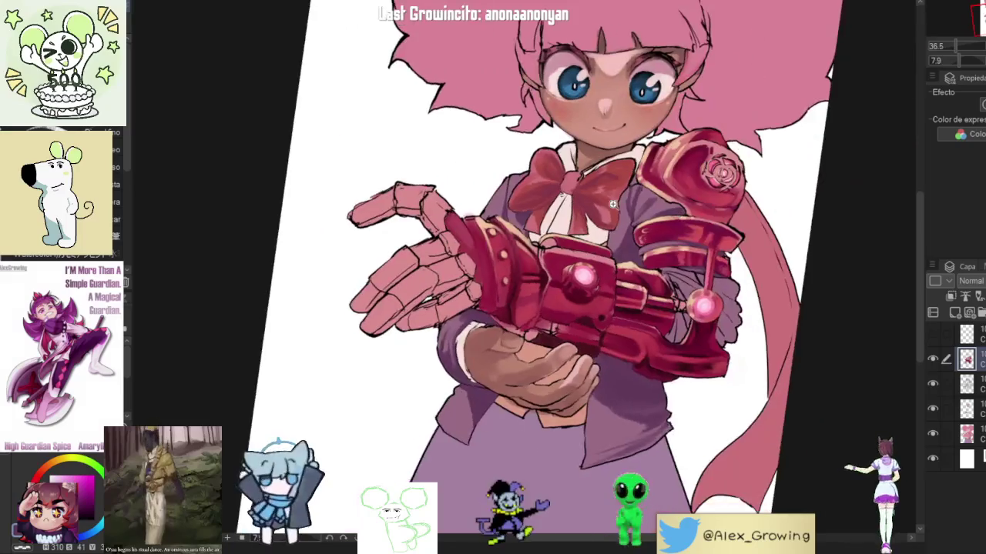
pyautogui.scroll(3, 613, 204)
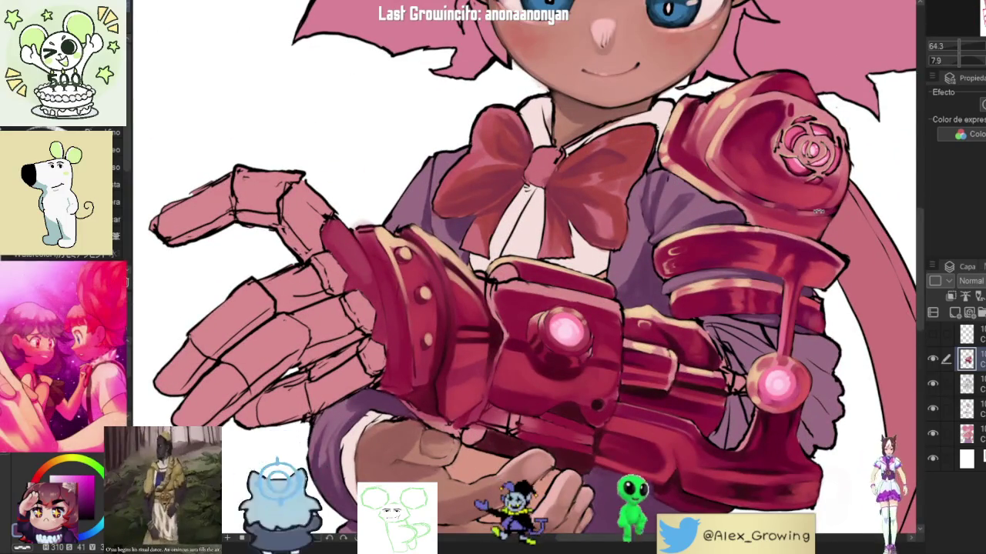
pyautogui.moveTo(818, 210); pyautogui.dragTo(705, 197)
pyautogui.scroll(3, 705, 197)
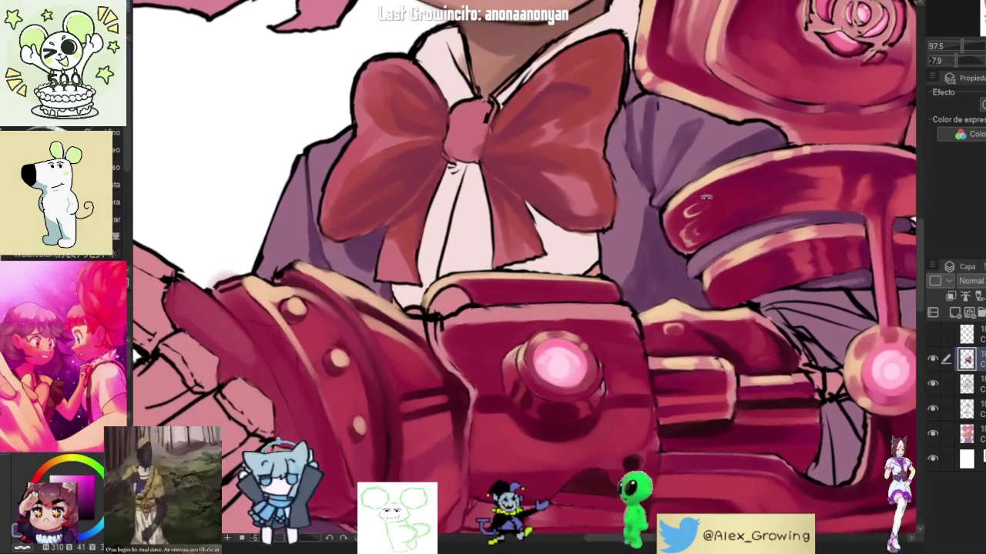
pyautogui.scroll(-4, 705, 197)
pyautogui.moveTo(706, 197)
pyautogui.mouseDown()
pyautogui.moveTo(674, 298)
pyautogui.moveTo(671, 256)
pyautogui.mouseUp()
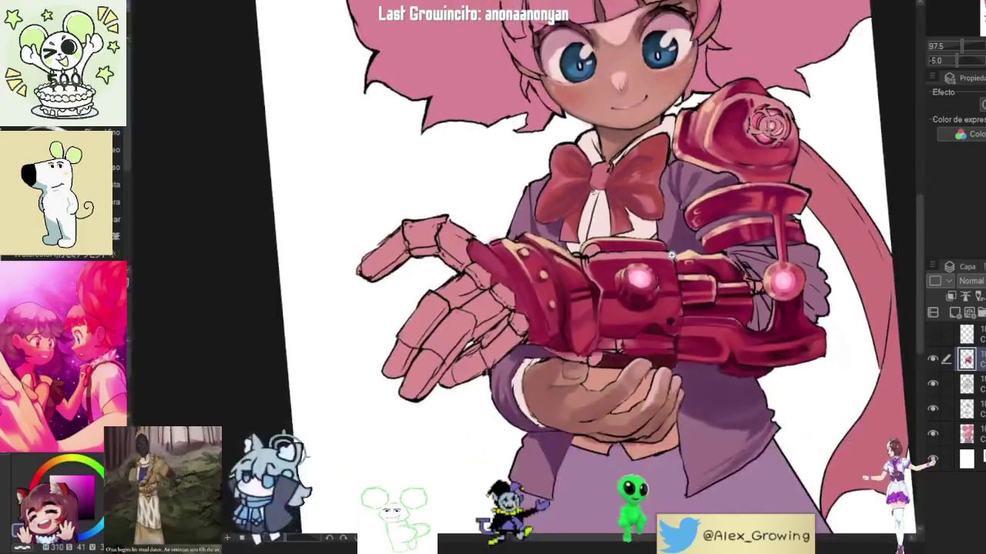
pyautogui.scroll(2, 672, 256)
pyautogui.scroll(2, 682, 292)
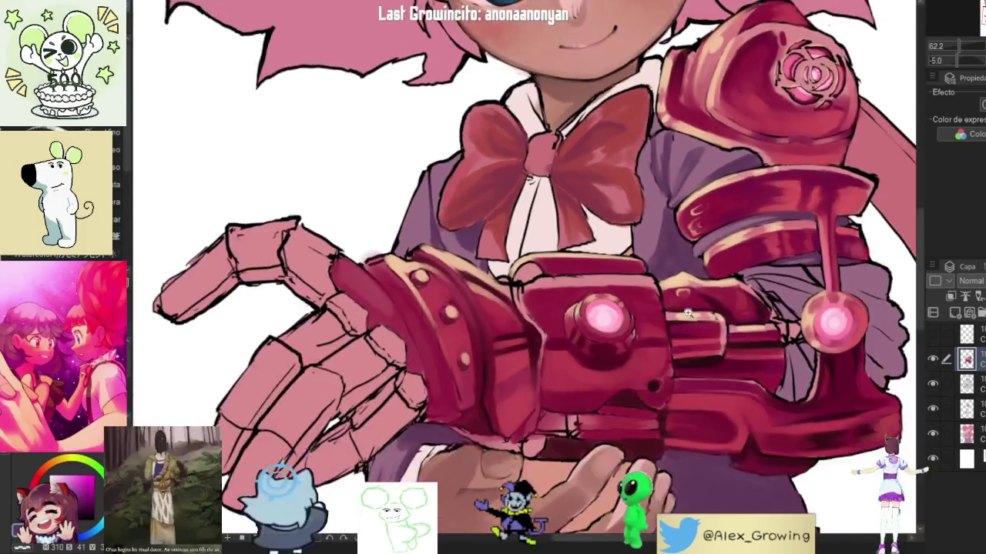
pyautogui.scroll(2, 688, 312)
pyautogui.scroll(2, 660, 193)
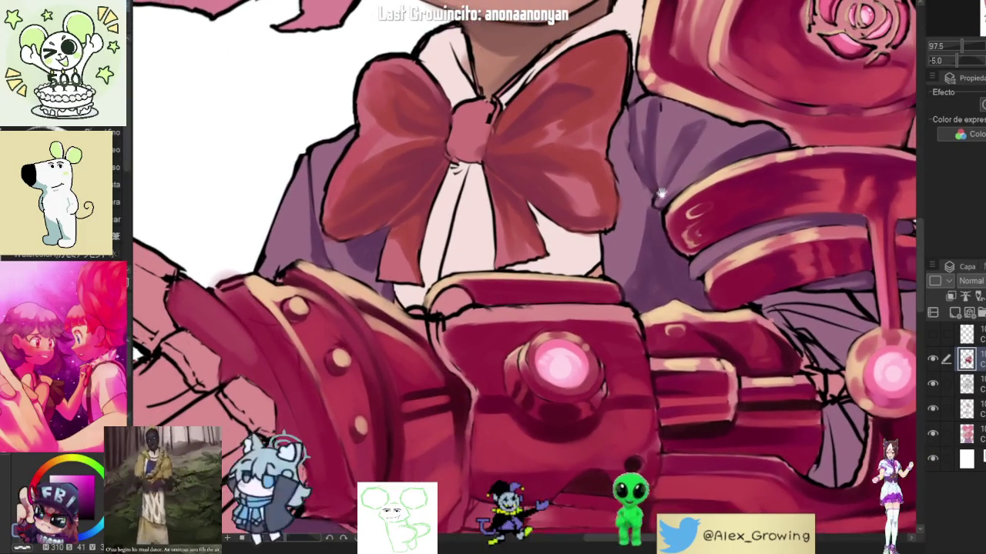
pyautogui.moveTo(660, 193); pyautogui.dragTo(695, 258)
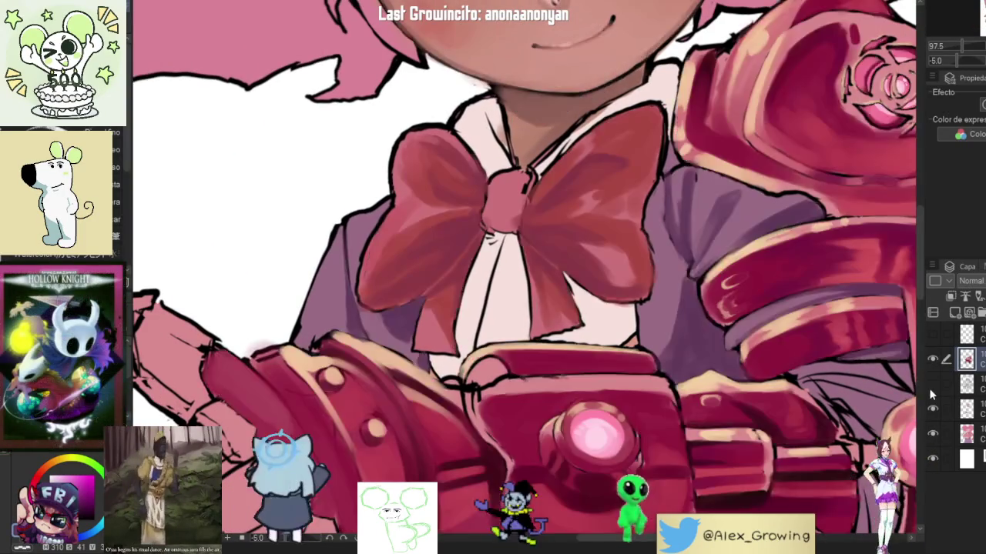
# Hide and reshow the layer to compare the painting.
pyautogui.click(930, 385)
pyautogui.click(930, 385)
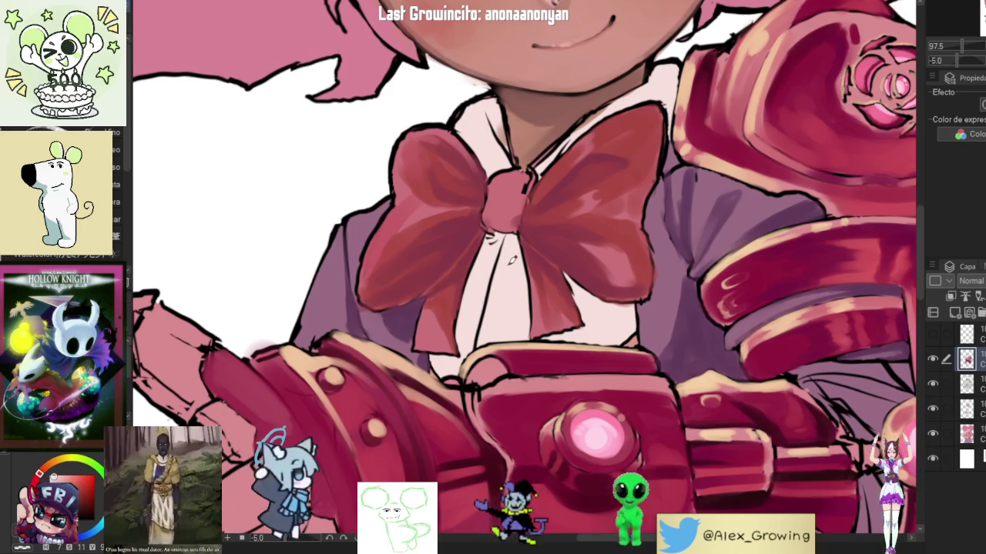
pyautogui.scroll(-2, 518, 244)
pyautogui.scroll(2, 519, 244)
# Zoom in on the bow and paint darker strokes along the knot's right side.
pyautogui.moveTo(567, 286); pyautogui.dragTo(574, 309)
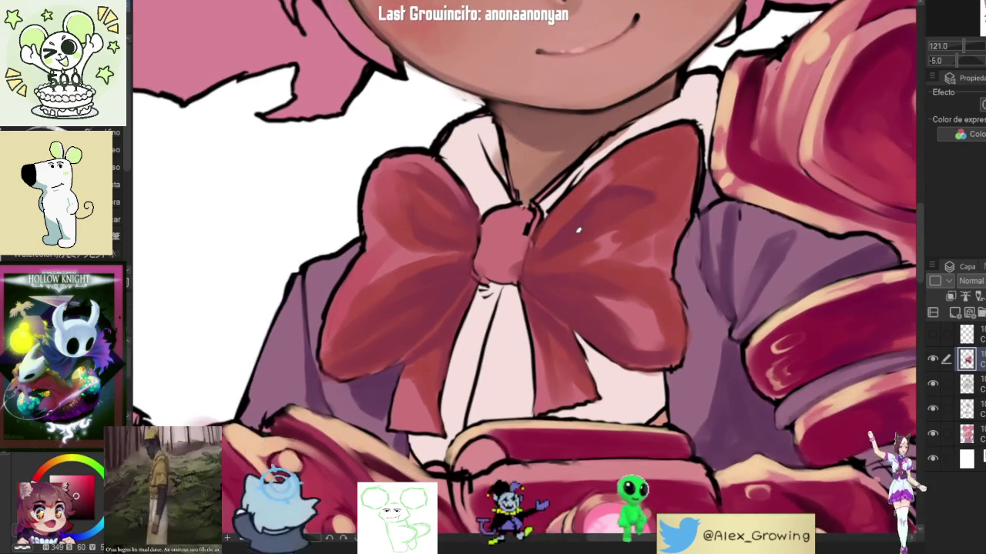
pyautogui.moveTo(517, 233); pyautogui.dragTo(511, 270)
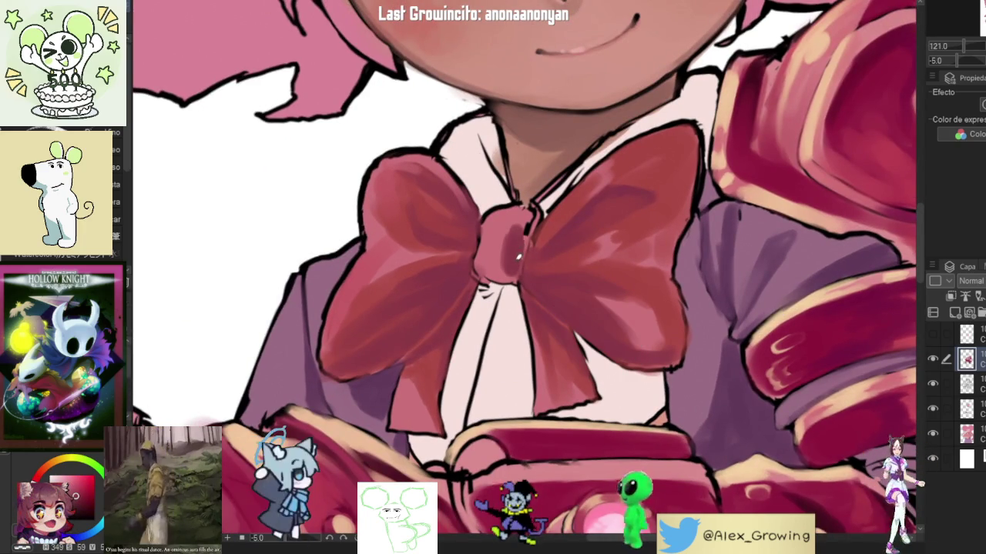
pyautogui.moveTo(521, 226); pyautogui.dragTo(512, 271)
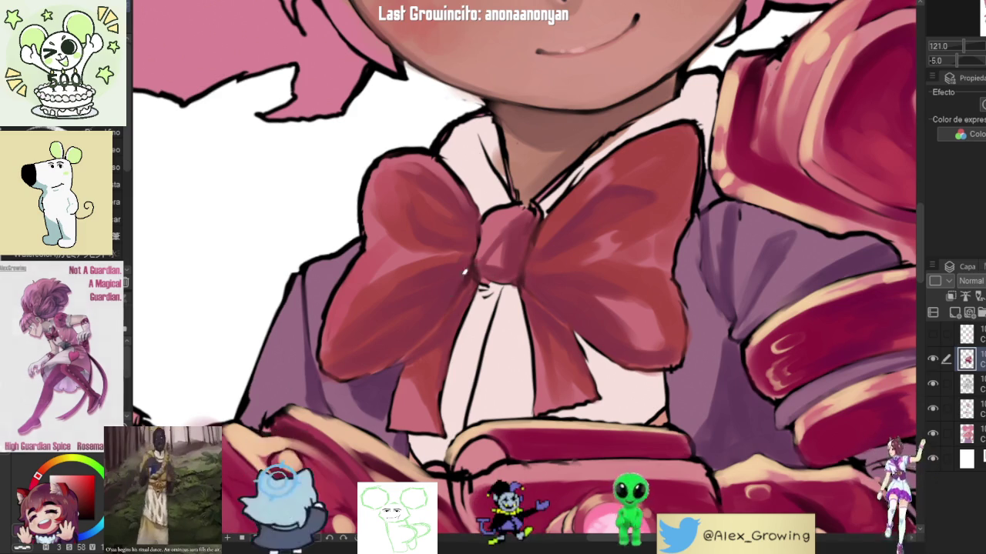
pyautogui.moveTo(469, 247); pyautogui.dragTo(511, 269)
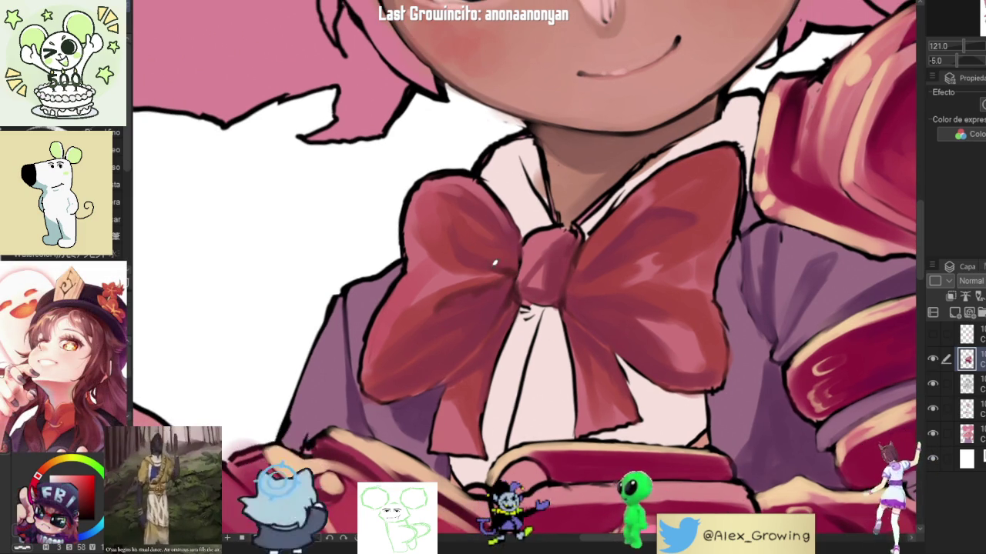
# Mirror the view to check the drawing's balance, then reset it upright.
pyautogui.scroll(-3, 510, 279)
pyautogui.scroll(-2, 510, 279)
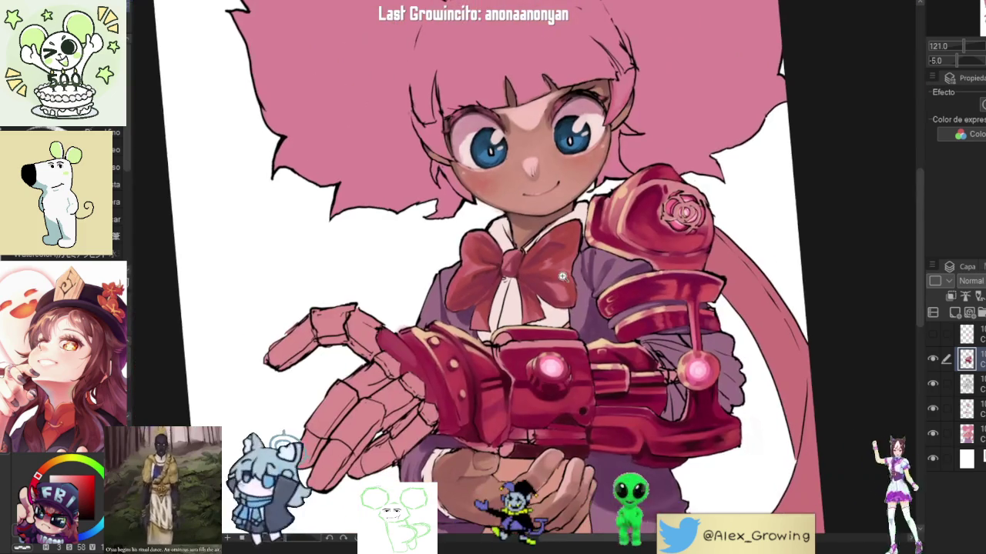
pyautogui.scroll(5, 549, 247)
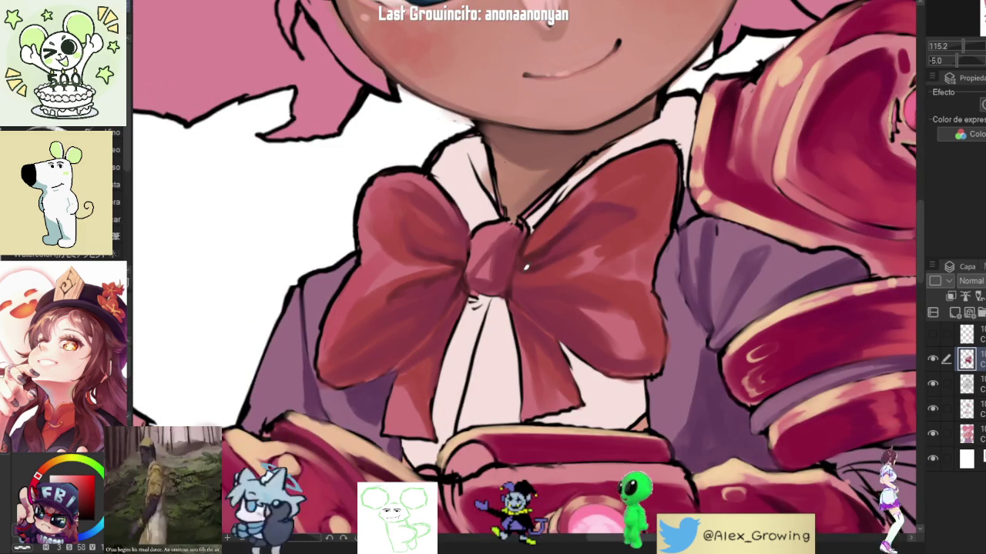
pyautogui.scroll(-5, 589, 275)
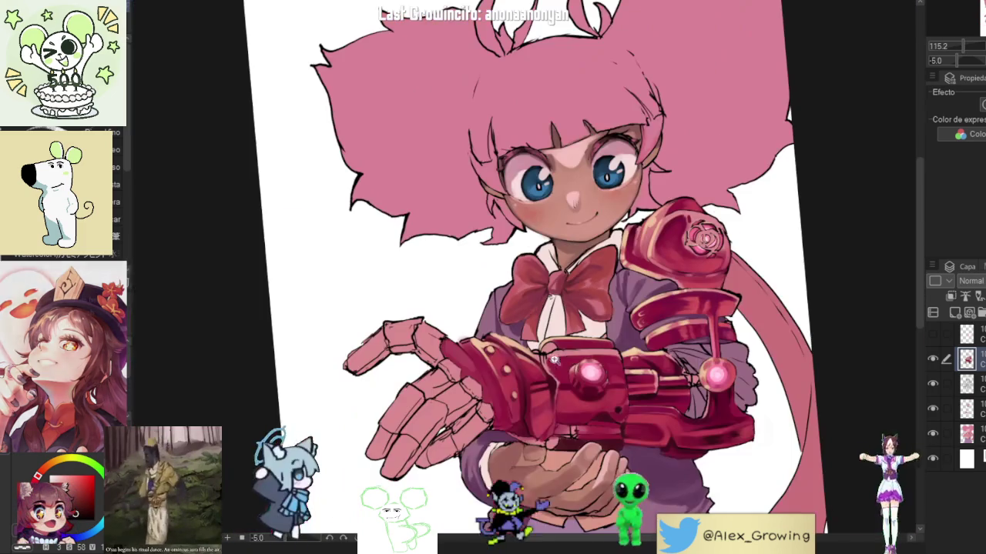
pyautogui.scroll(2, 582, 257)
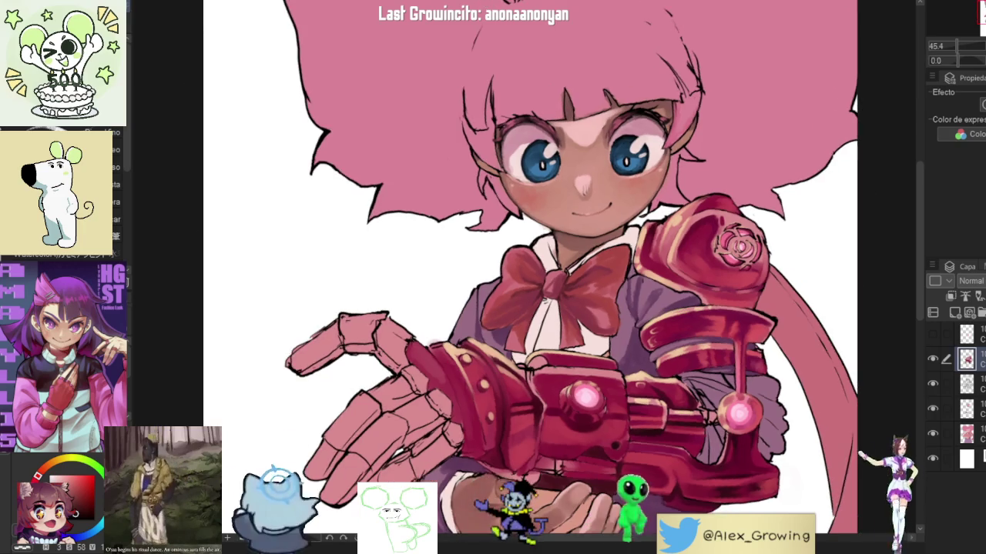
pyautogui.press('h')
pyautogui.press('h')
pyautogui.hotkey('ctrl', '@')
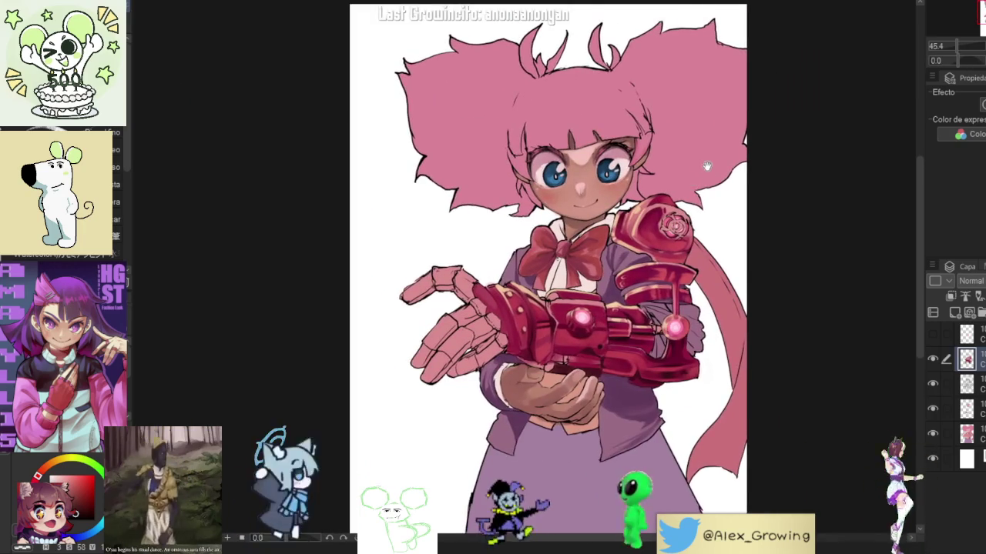
# Zoom and rotate the view around the girl's face.
pyautogui.scroll(3, 716, 208)
pyautogui.scroll(2, 651, 245)
pyautogui.moveTo(650, 245); pyautogui.dragTo(641, 248)
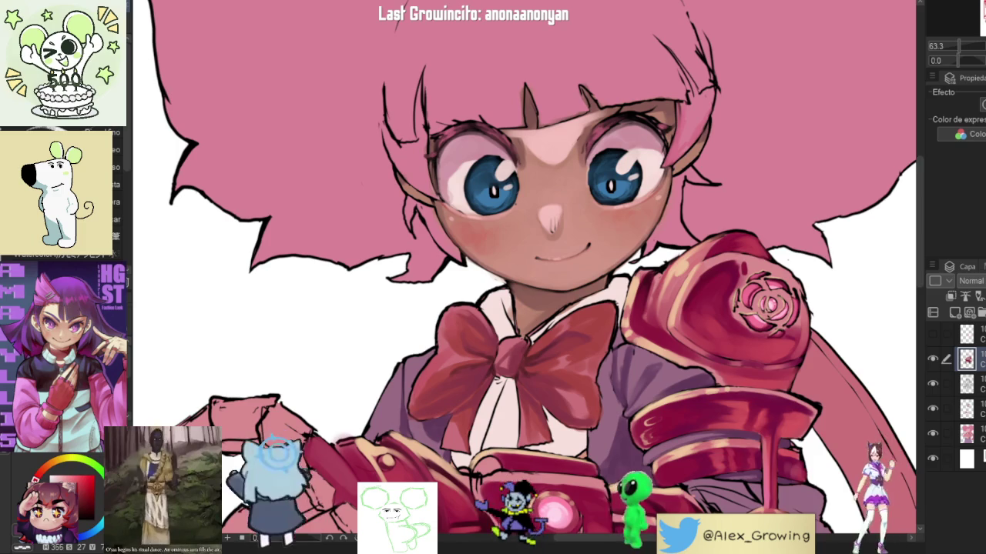
pyautogui.scroll(2, 620, 291)
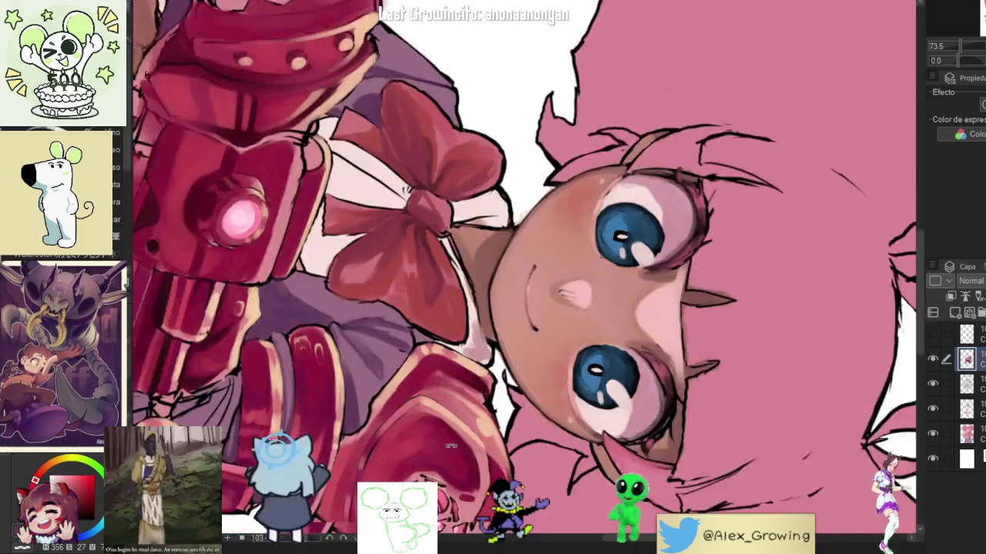
pyautogui.moveTo(597, 293); pyautogui.dragTo(539, 231)
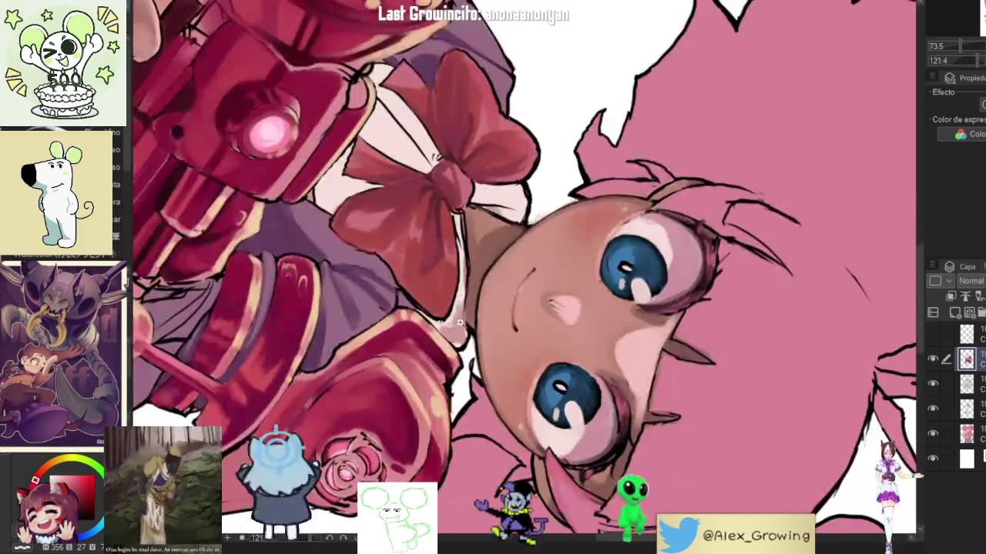
pyautogui.scroll(2, 539, 231)
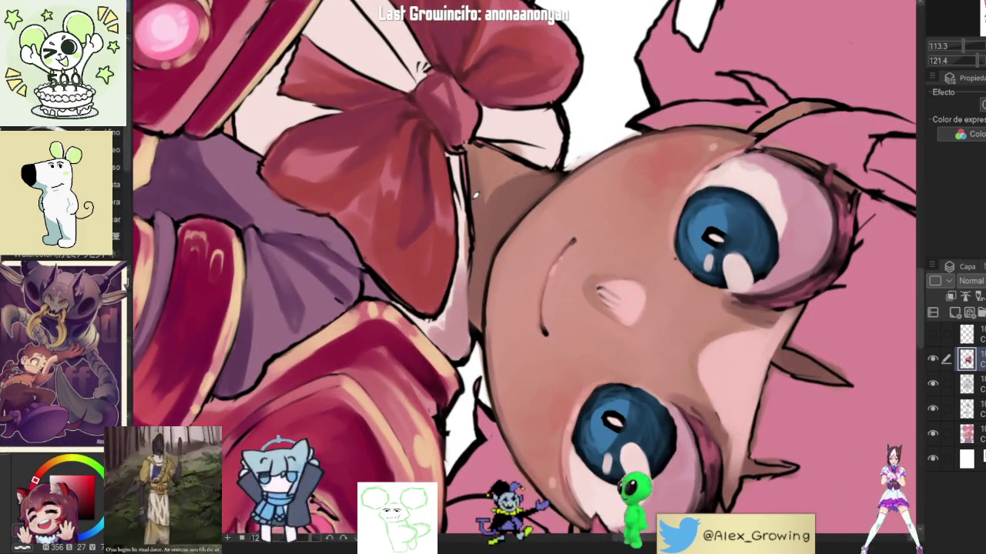
pyautogui.scroll(-3, 462, 285)
pyautogui.moveTo(462, 285)
pyautogui.mouseDown()
pyautogui.moveTo(613, 166)
pyautogui.moveTo(693, 185)
pyautogui.mouseUp()
pyautogui.scroll(4, 693, 185)
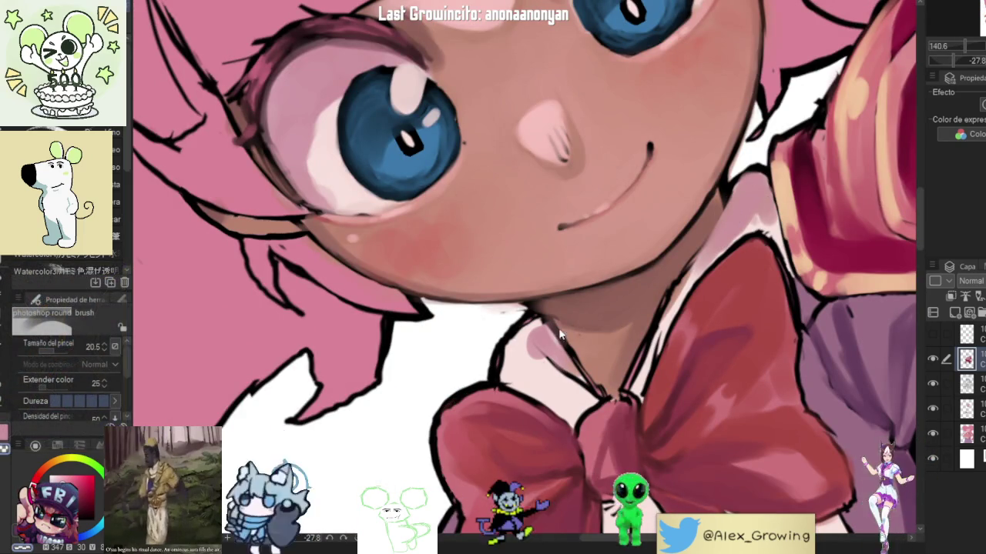
pyautogui.moveTo(560, 333); pyautogui.dragTo(517, 334)
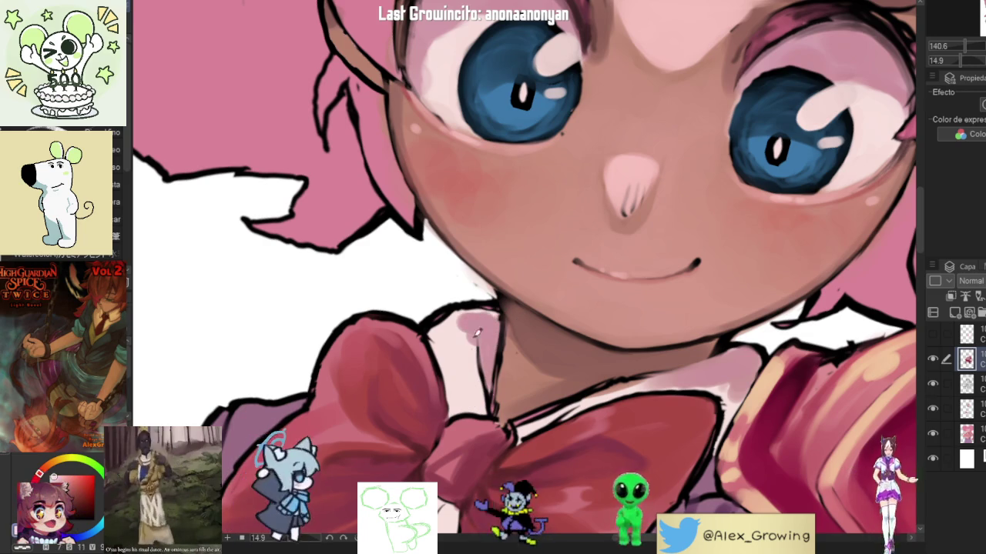
pyautogui.scroll(-3, 482, 322)
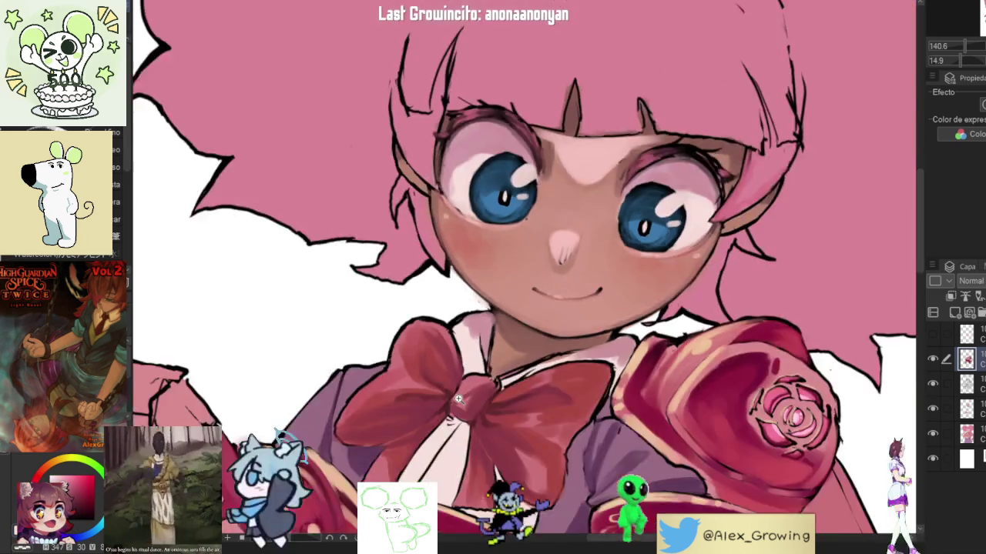
pyautogui.scroll(-5, 459, 399)
# Paint pink and dark strokes on the bow near the neck and ink its fold line darker.
pyautogui.moveTo(458, 399); pyautogui.dragTo(658, 350)
pyautogui.scroll(1, 658, 350)
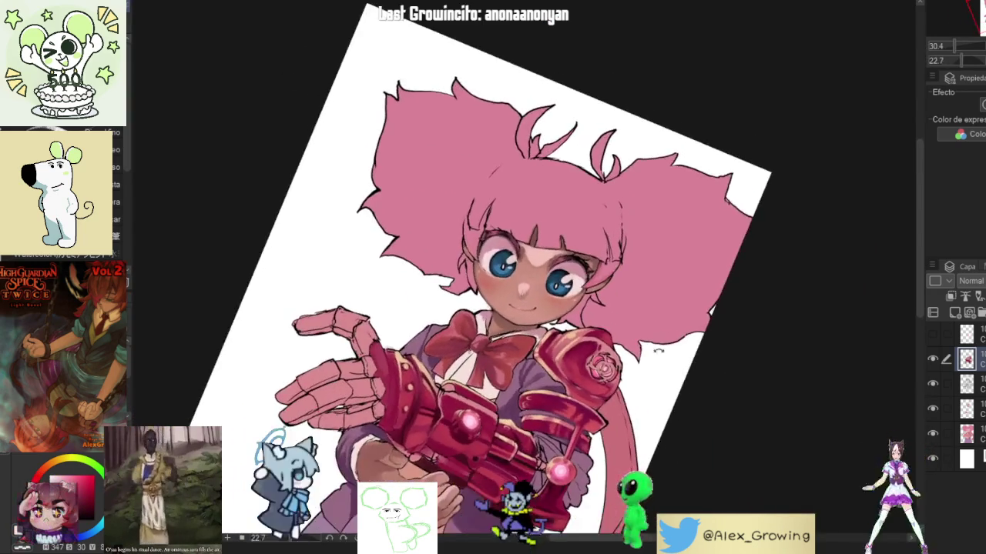
pyautogui.scroll(5, 659, 350)
pyautogui.scroll(3, 658, 350)
pyautogui.moveTo(539, 347)
pyautogui.mouseDown()
pyautogui.moveTo(431, 356)
pyautogui.moveTo(455, 366)
pyautogui.mouseUp()
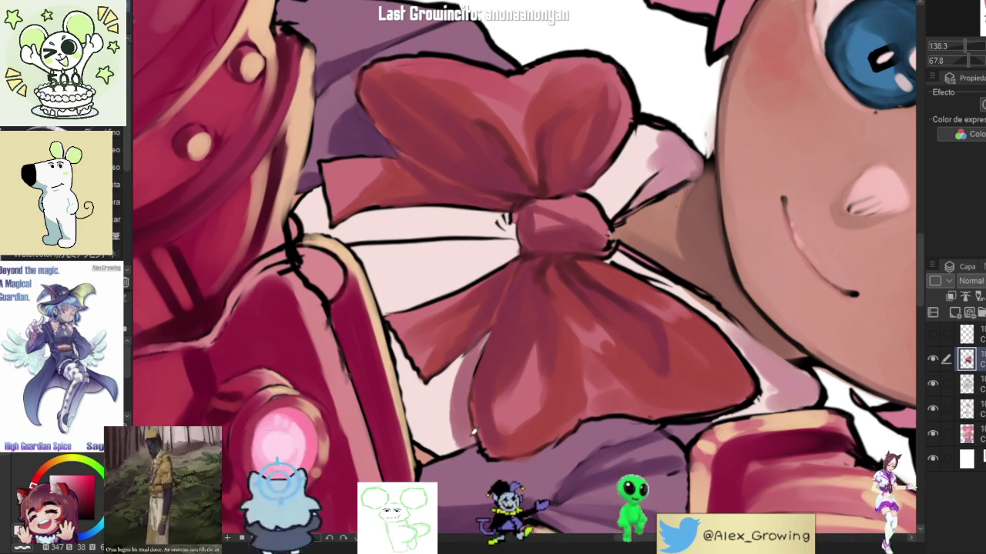
pyautogui.scroll(-5, 474, 434)
pyautogui.moveTo(474, 434); pyautogui.dragTo(593, 269)
pyautogui.scroll(6, 592, 270)
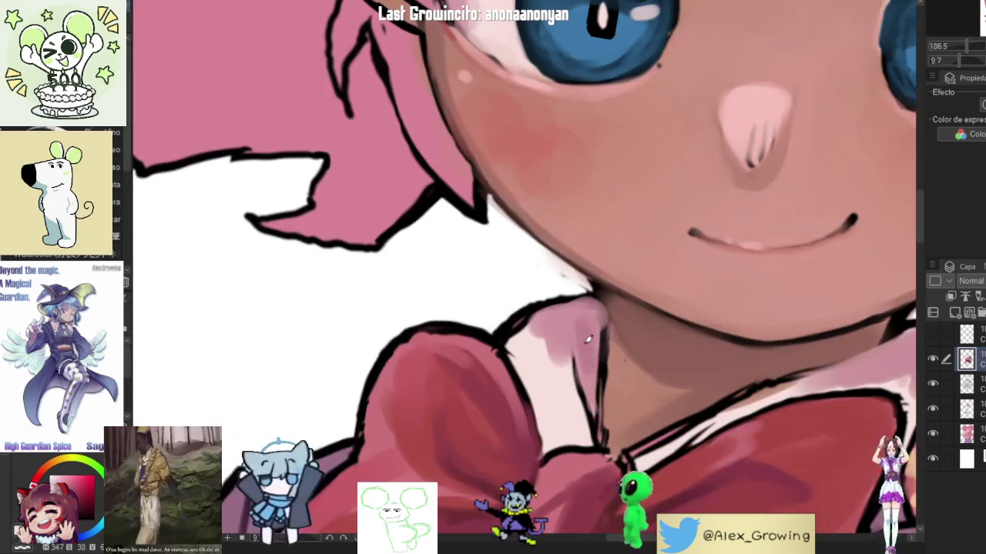
pyautogui.moveTo(588, 339)
pyautogui.mouseDown()
pyautogui.moveTo(593, 318)
pyautogui.moveTo(562, 325)
pyautogui.moveTo(566, 311)
pyautogui.moveTo(600, 376)
pyautogui.mouseUp()
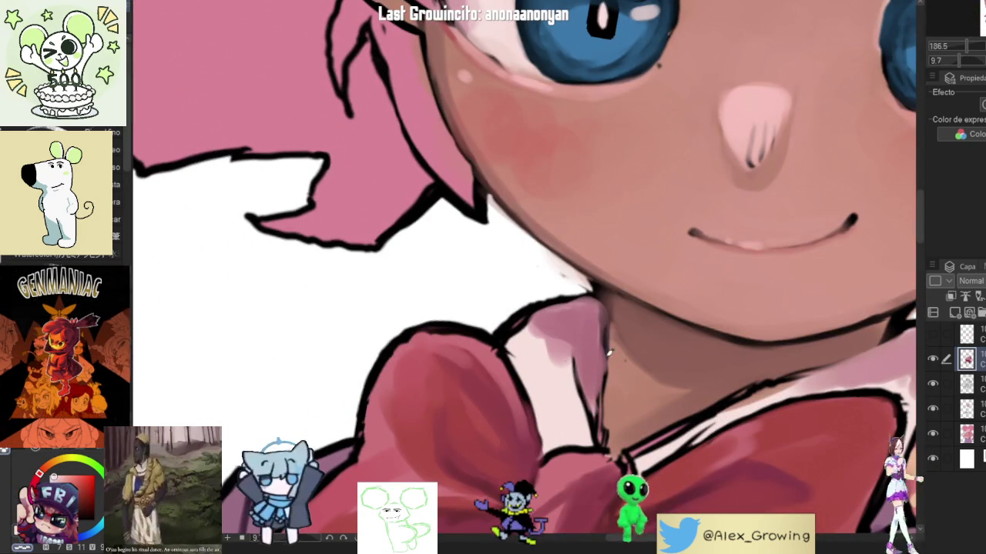
pyautogui.moveTo(609, 322); pyautogui.dragTo(602, 427)
pyautogui.moveTo(600, 314); pyautogui.dragTo(596, 361)
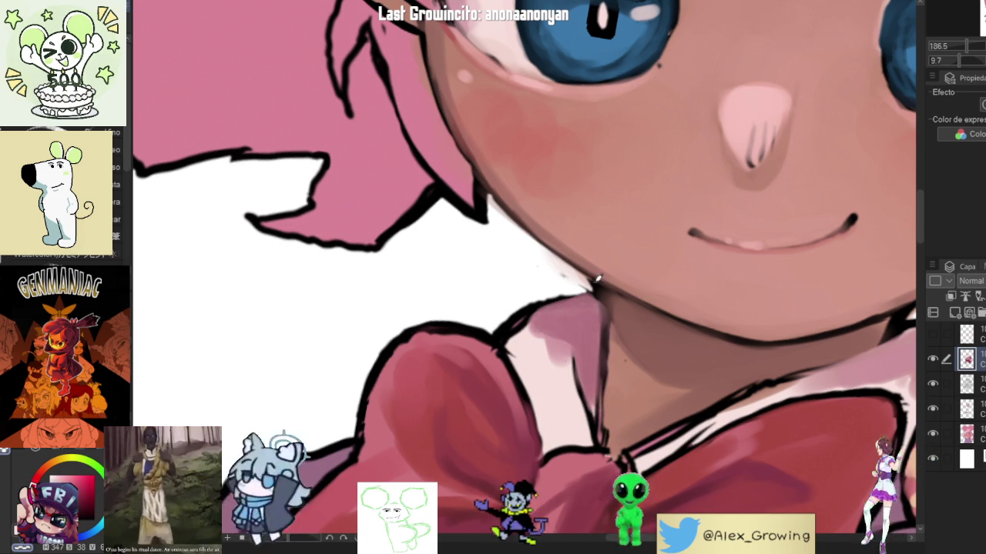
# Tilt and zoom the view onto the bow beside the collar.
pyautogui.scroll(-5, 539, 291)
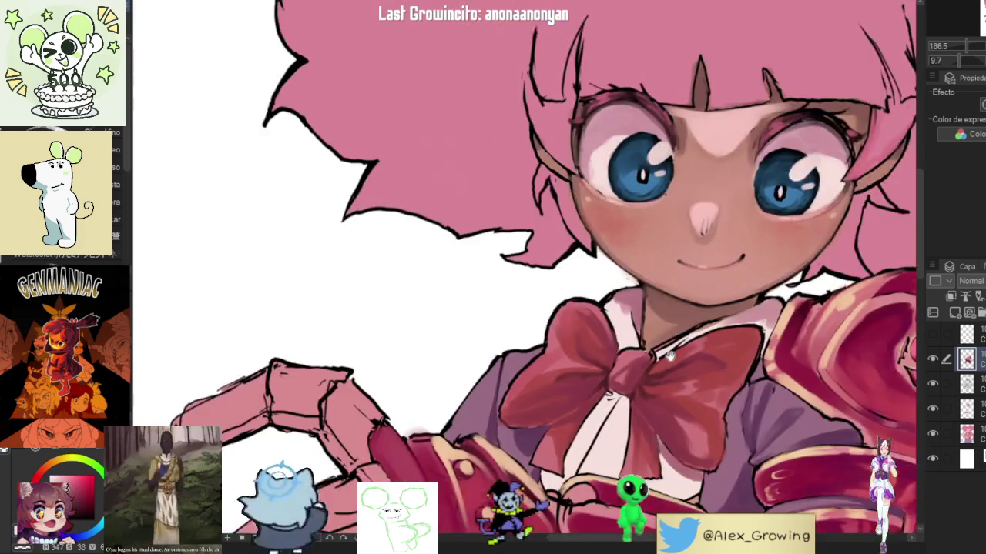
pyautogui.scroll(2, 554, 292)
pyautogui.scroll(2, 580, 297)
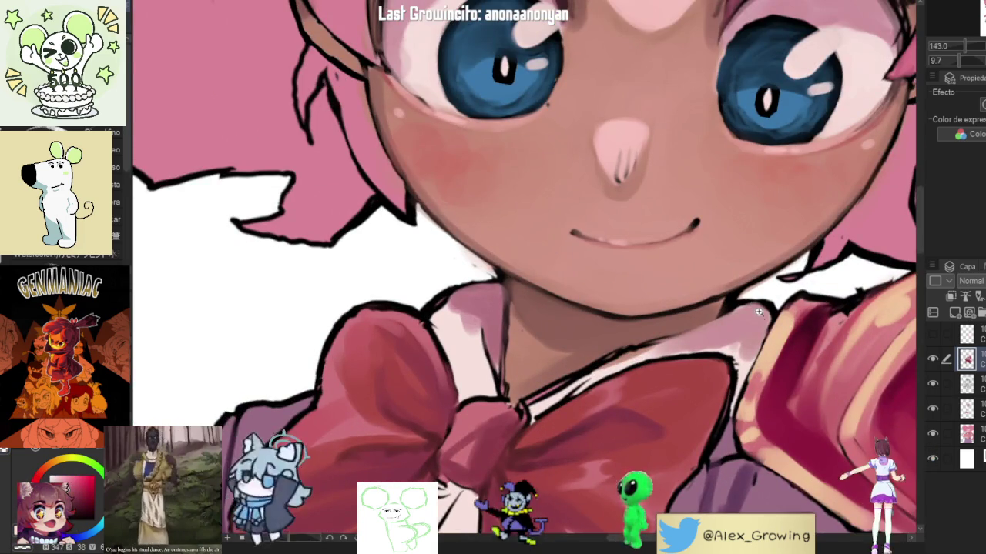
pyautogui.moveTo(580, 297); pyautogui.dragTo(762, 179)
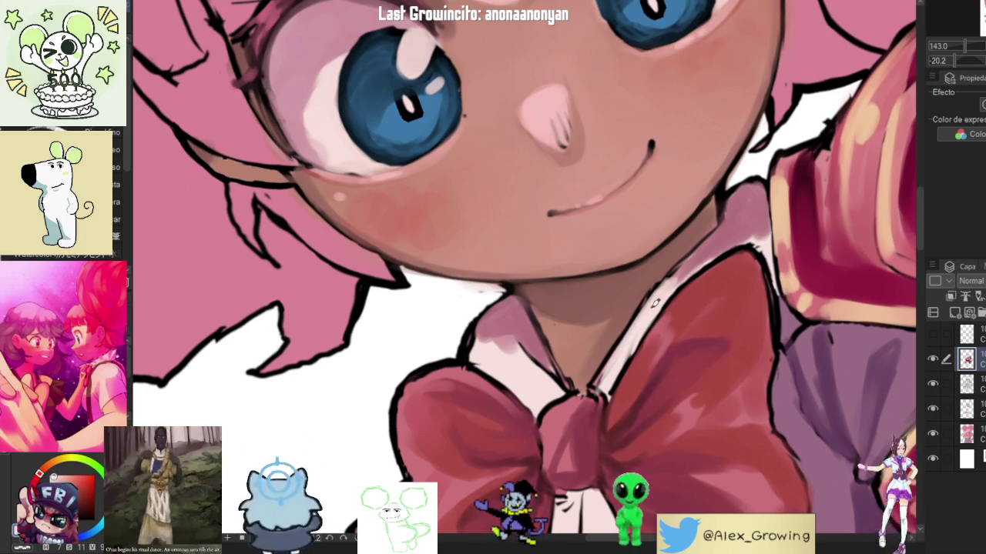
pyautogui.scroll(-2, 695, 282)
pyautogui.scroll(-1, 688, 308)
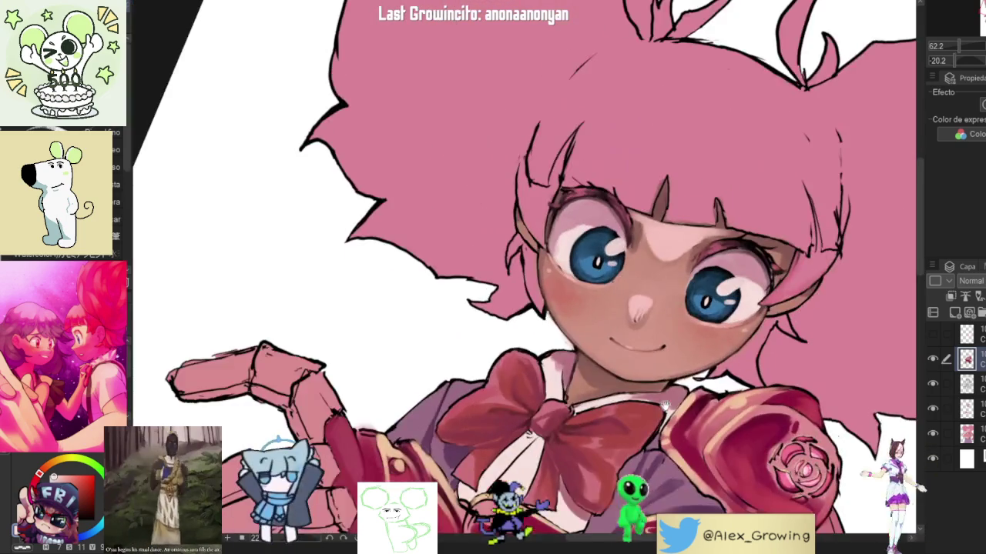
pyautogui.moveTo(688, 308); pyautogui.dragTo(706, 362)
pyautogui.scroll(3, 706, 362)
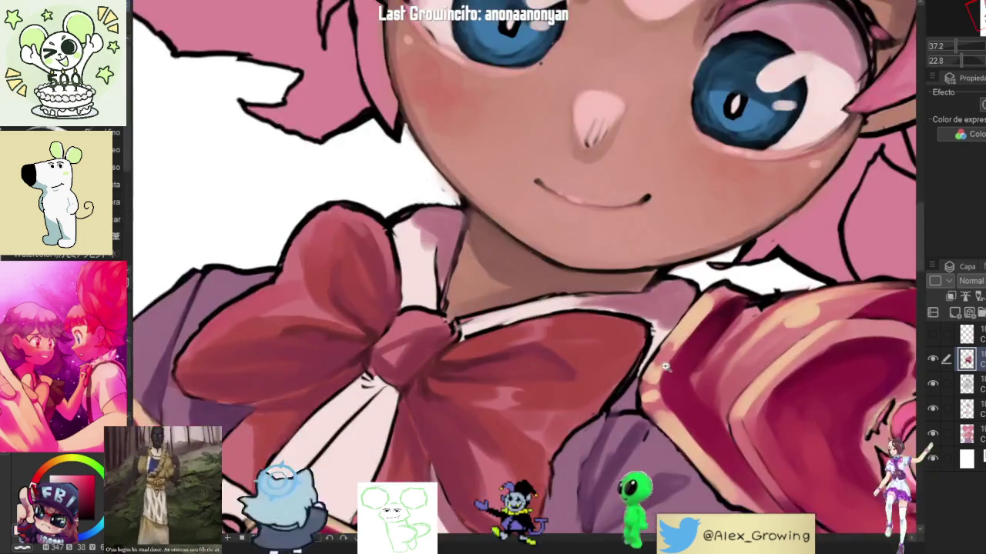
pyautogui.scroll(2, 693, 347)
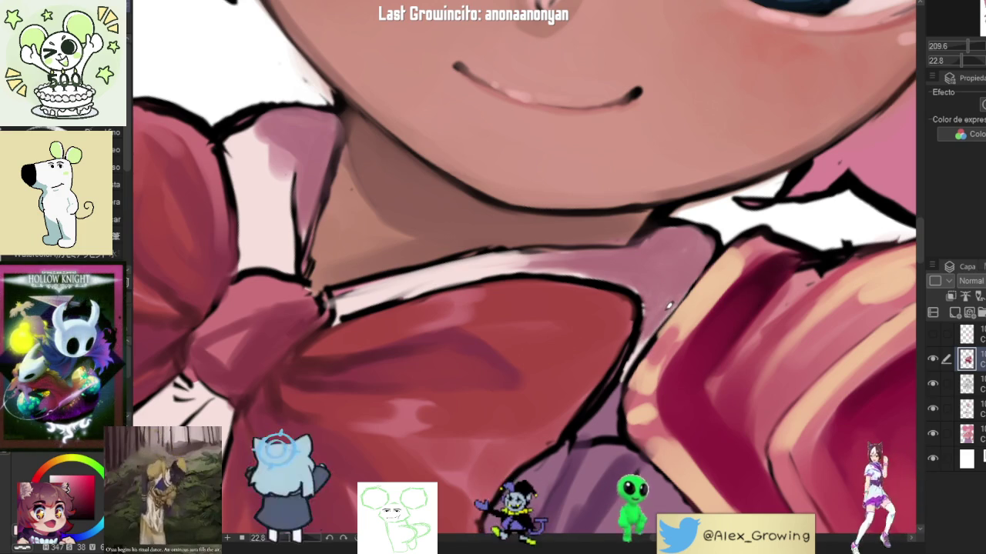
# Darken and repaint the bow's outline edge near the collar.
pyautogui.moveTo(639, 362); pyautogui.dragTo(660, 318)
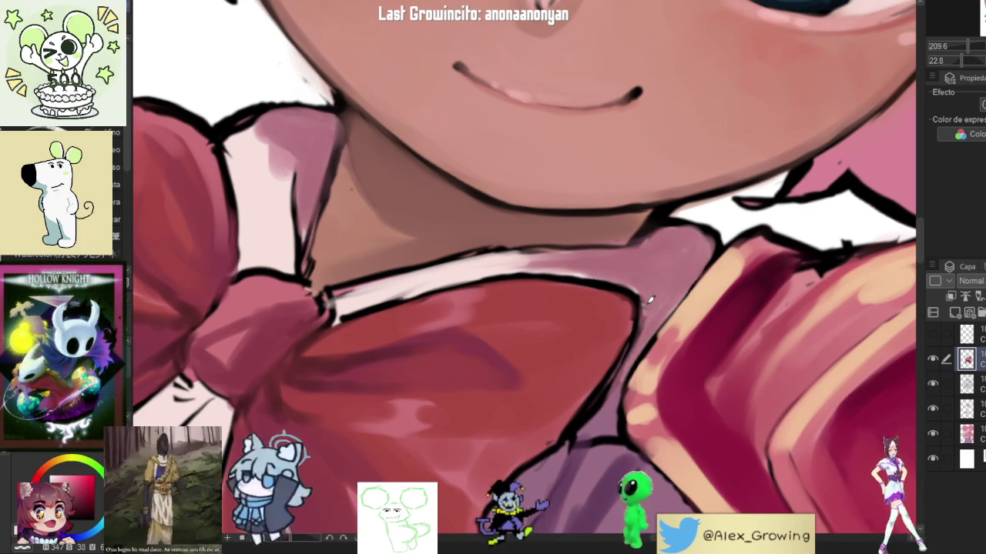
pyautogui.scroll(-5, 650, 275)
pyautogui.scroll(3, 670, 278)
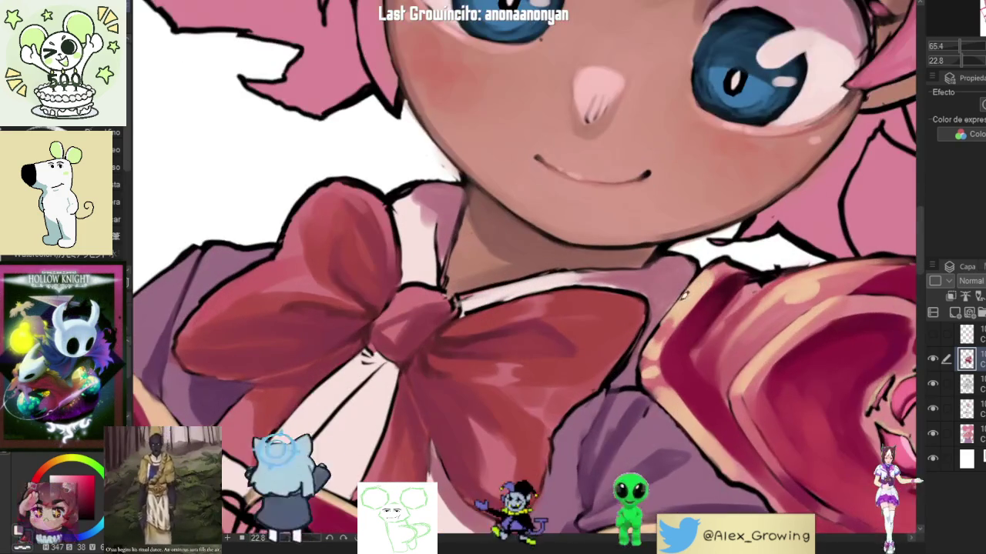
pyautogui.scroll(-3, 685, 283)
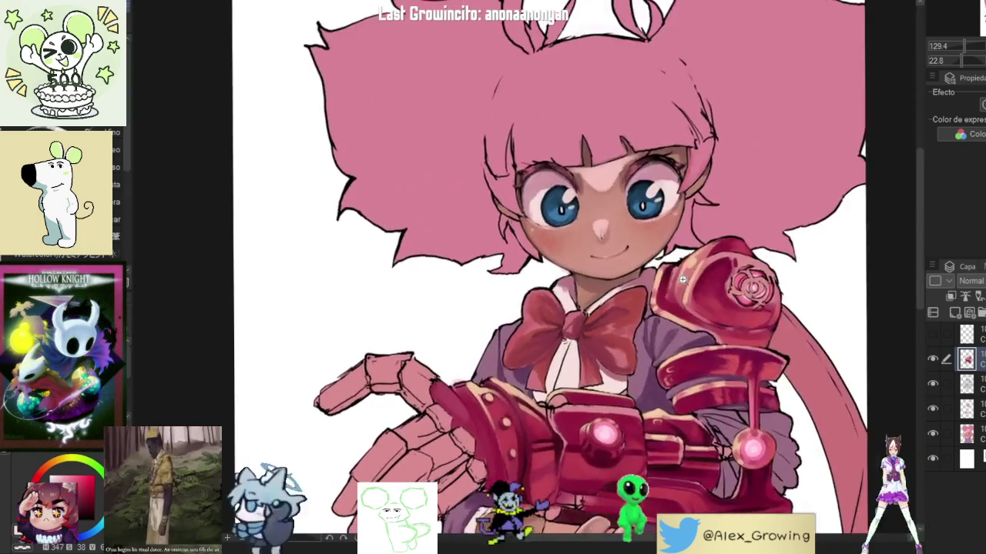
pyautogui.scroll(5, 652, 279)
pyautogui.moveTo(653, 279); pyautogui.dragTo(631, 362)
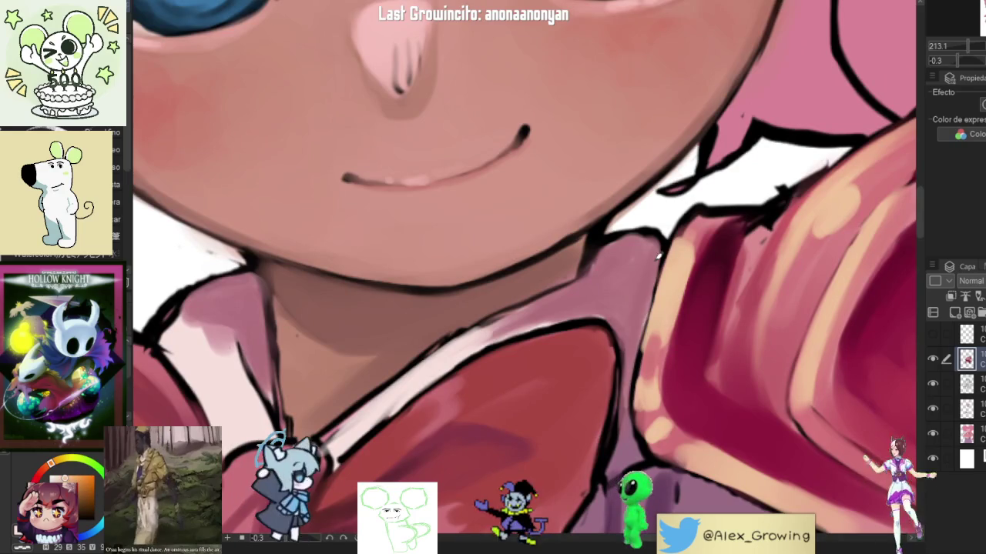
pyautogui.moveTo(648, 254); pyautogui.dragTo(633, 363)
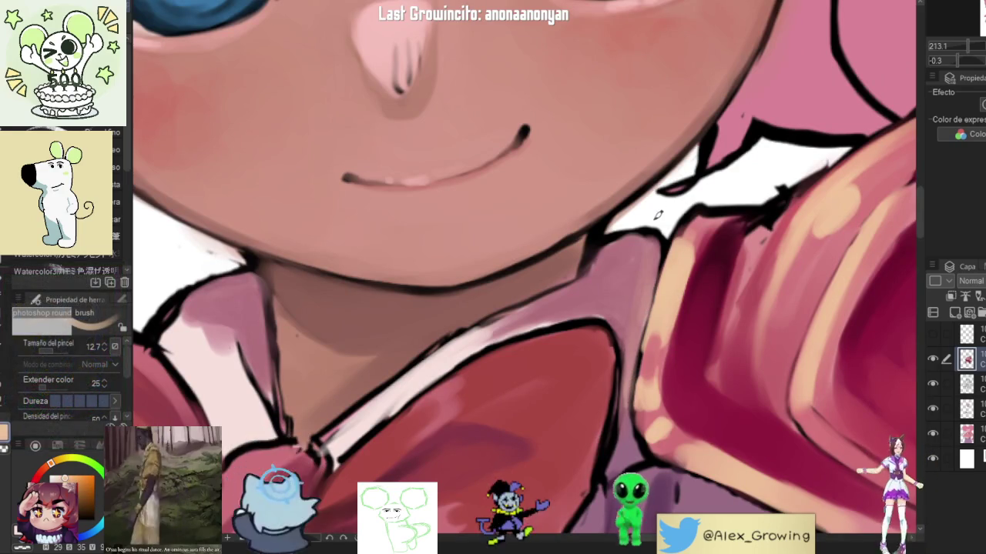
pyautogui.scroll(-3, 651, 283)
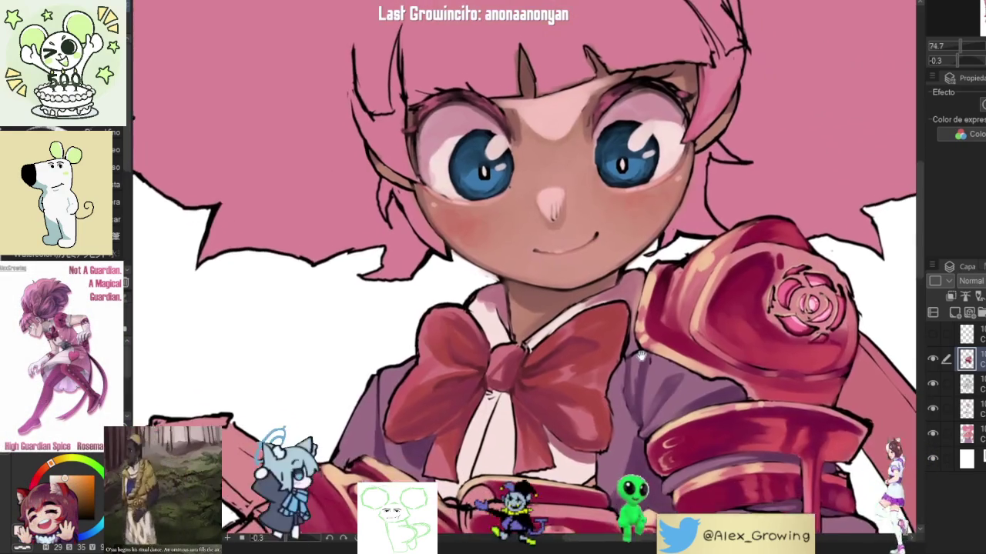
pyautogui.scroll(-2, 693, 286)
# Mirror the canvas view to check proportions, then flip it back to normal.
pyautogui.press('h')
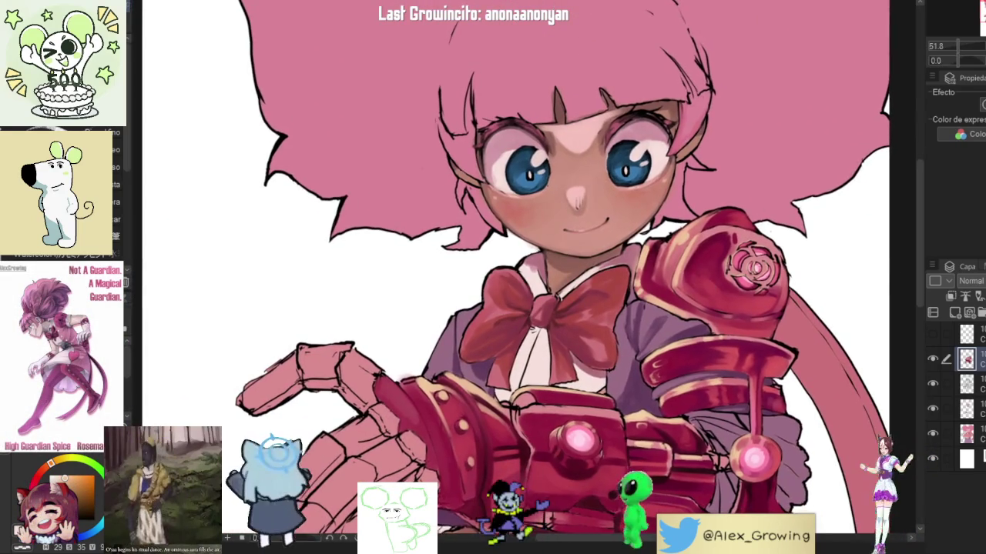
pyautogui.press('h')
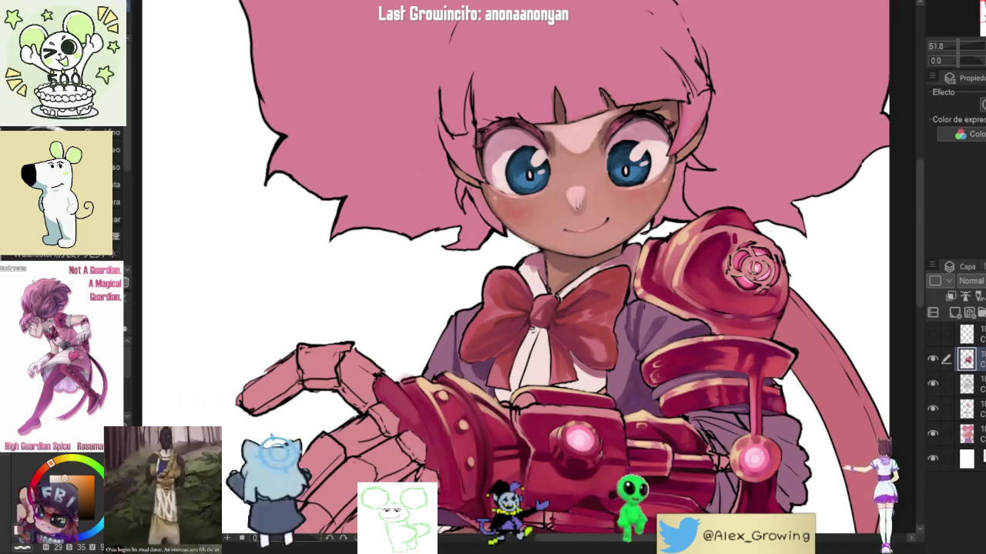
pyautogui.scroll(3, 648, 281)
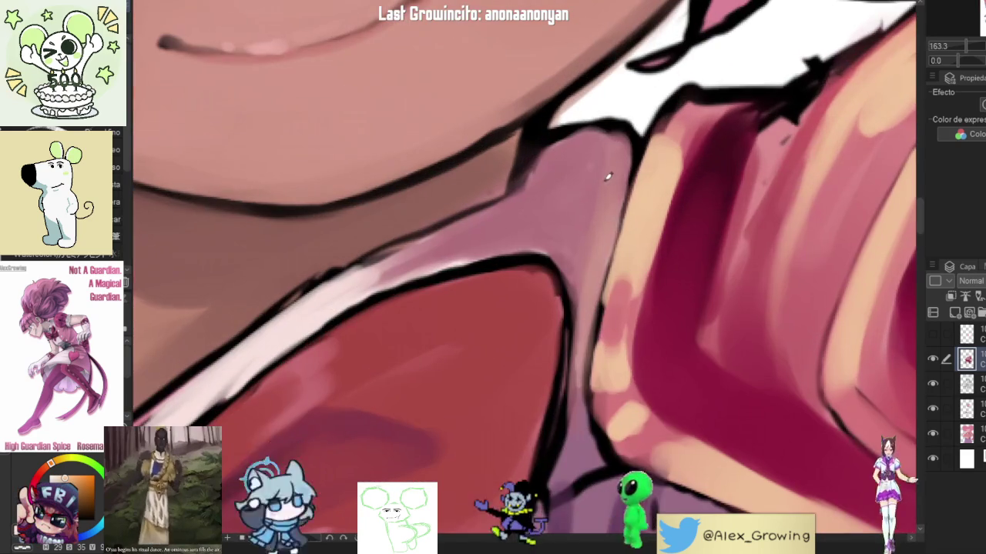
pyautogui.scroll(3, 682, 235)
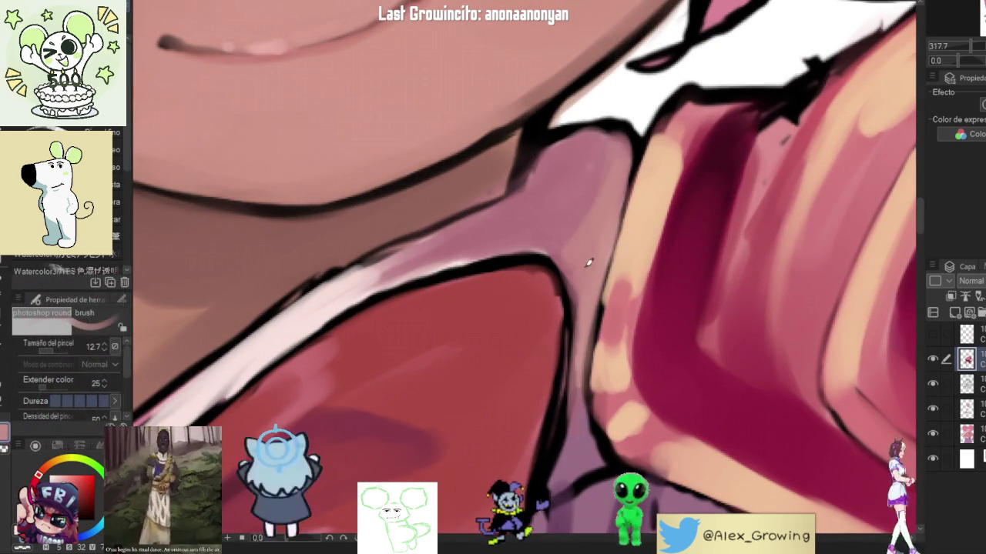
pyautogui.scroll(-4, 582, 241)
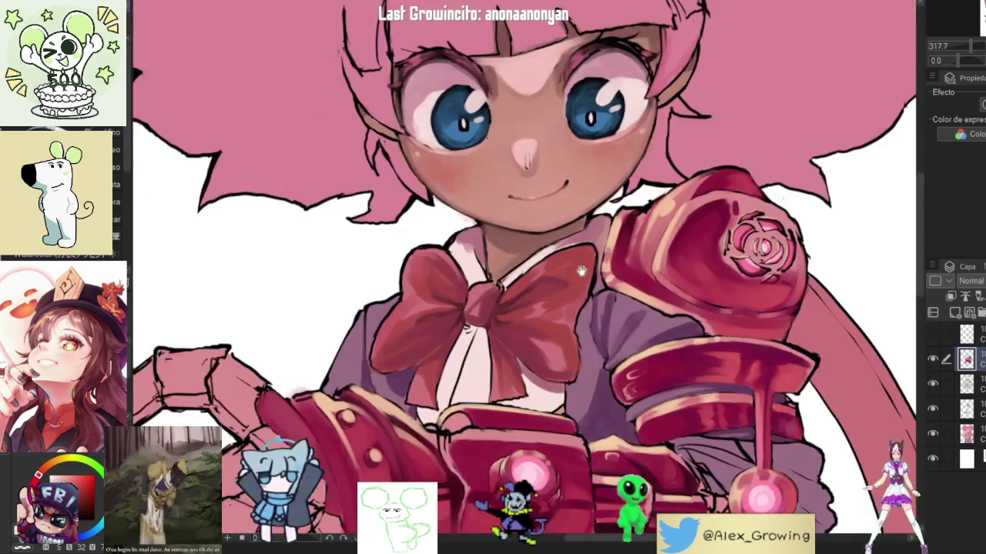
pyautogui.scroll(2, 608, 202)
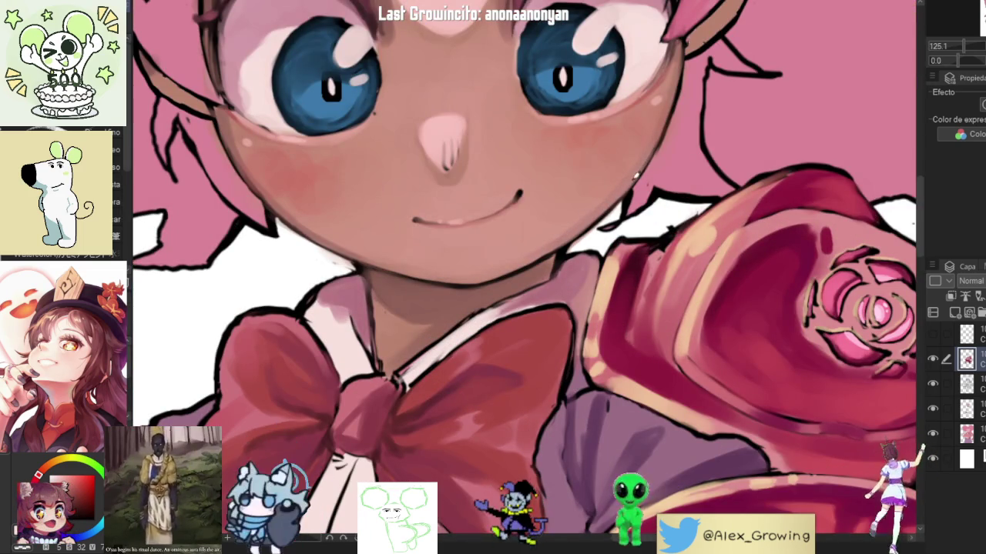
pyautogui.scroll(-2, 658, 148)
# Rotate the view upside down and back, then mirror and flip the canvas vertically.
pyautogui.moveTo(659, 147)
pyautogui.mouseDown()
pyautogui.moveTo(606, 261)
pyautogui.moveTo(514, 294)
pyautogui.mouseUp()
pyautogui.scroll(3, 606, 261)
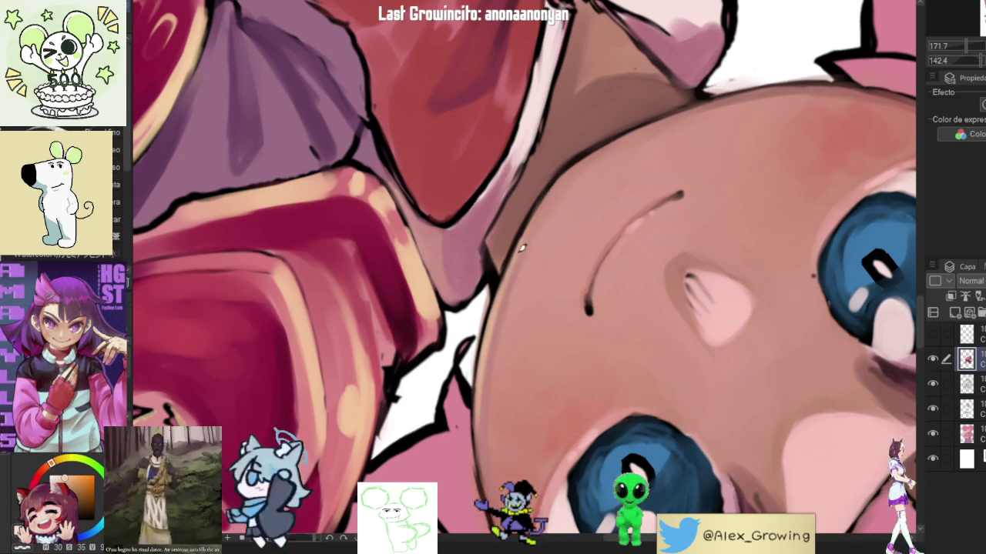
pyautogui.scroll(-5, 521, 248)
pyautogui.moveTo(522, 248); pyautogui.dragTo(927, 77)
pyautogui.press('h')
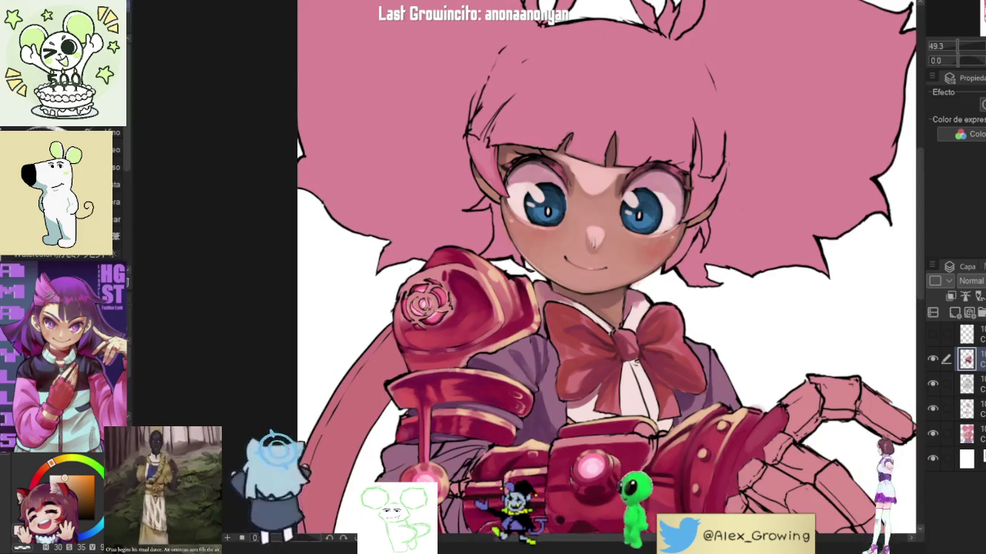
pyautogui.press('v')
pyautogui.scroll(-3, 770, 269)
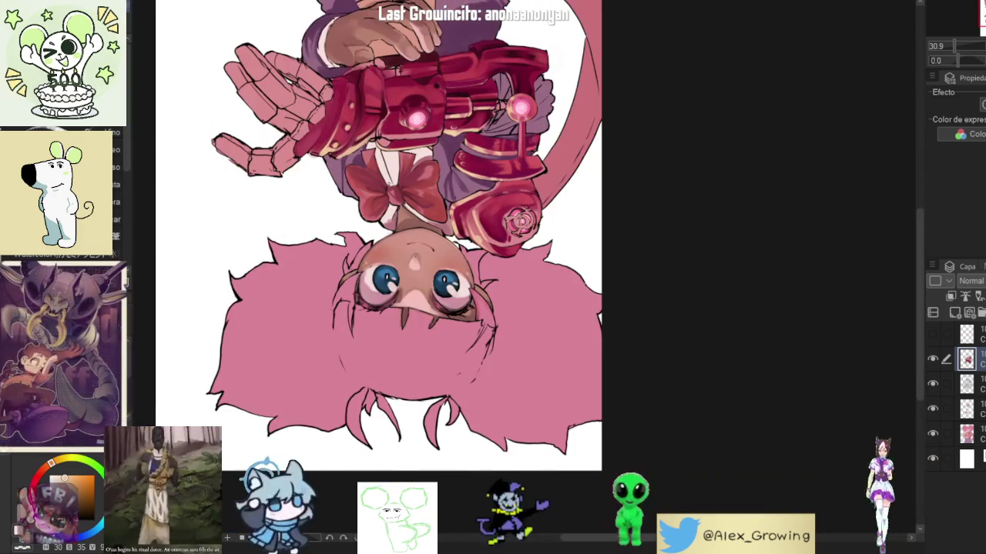
pyautogui.press('v')
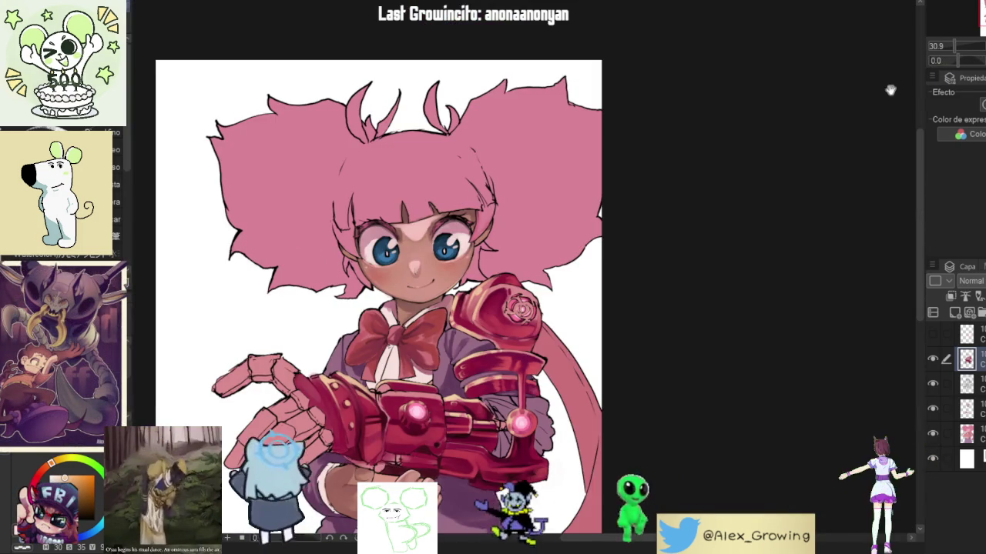
pyautogui.scroll(5, 668, 159)
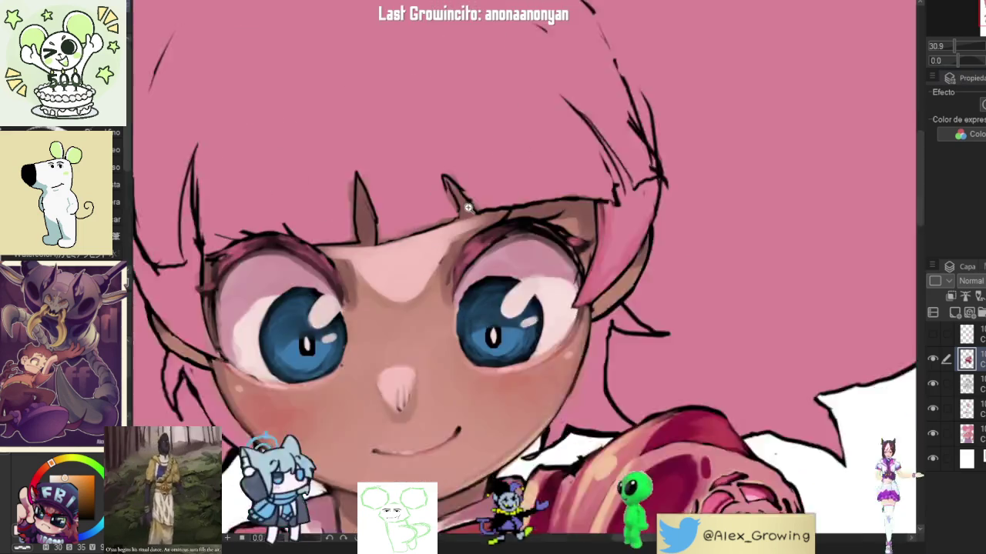
pyautogui.moveTo(539, 231); pyautogui.dragTo(668, 159)
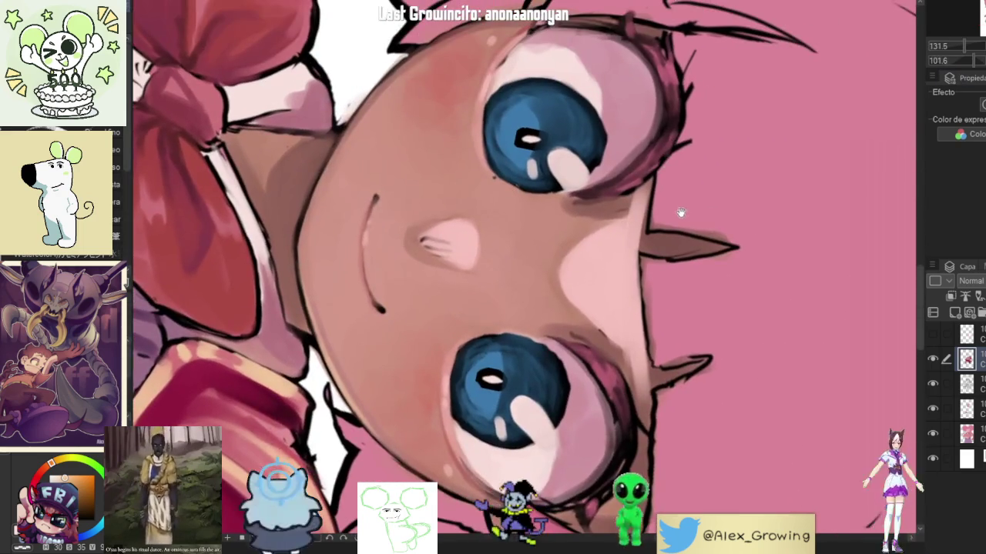
pyautogui.scroll(-5, 676, 195)
pyautogui.moveTo(676, 196); pyautogui.dragTo(621, 347)
pyautogui.scroll(3, 621, 347)
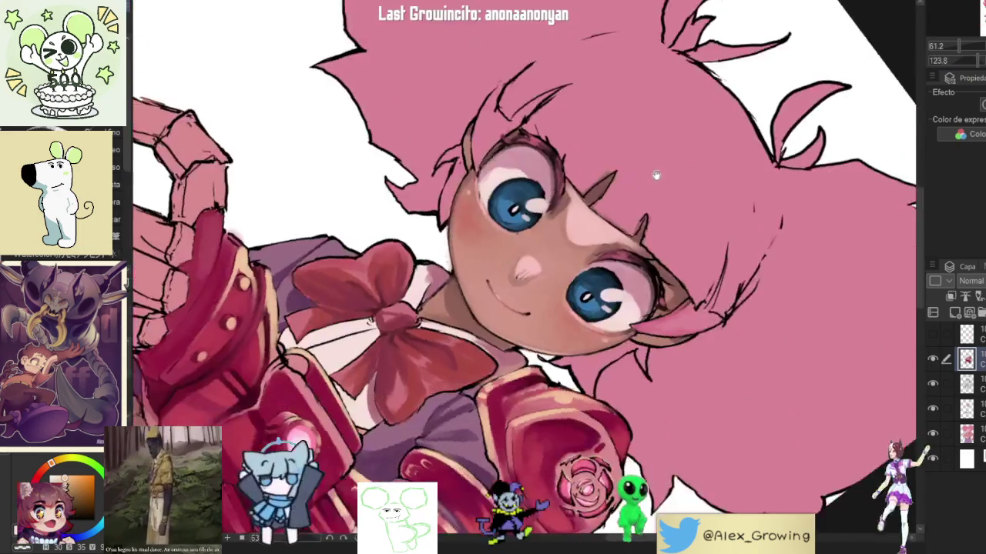
pyautogui.scroll(2, 611, 305)
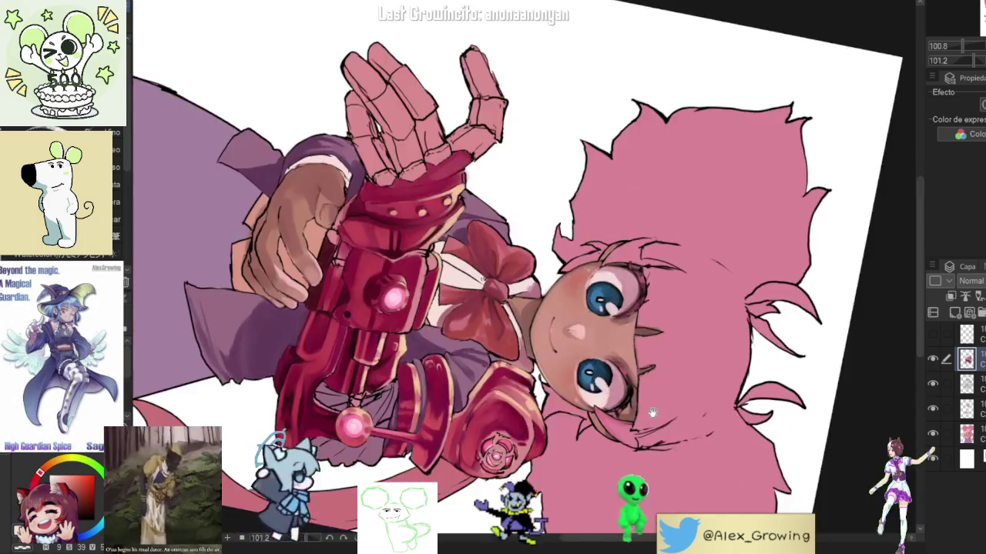
# Darken the eye's upper lash line and deepen the magenta lower-eyelid shading.
pyautogui.moveTo(634, 380); pyautogui.dragTo(748, 76)
pyautogui.moveTo(668, 184)
pyautogui.mouseDown()
pyautogui.moveTo(693, 216)
pyautogui.moveTo(600, 252)
pyautogui.mouseUp()
pyautogui.moveTo(655, 209); pyautogui.dragTo(556, 291)
pyautogui.moveTo(587, 235)
pyautogui.mouseDown()
pyautogui.moveTo(571, 274)
pyautogui.moveTo(539, 308)
pyautogui.mouseUp()
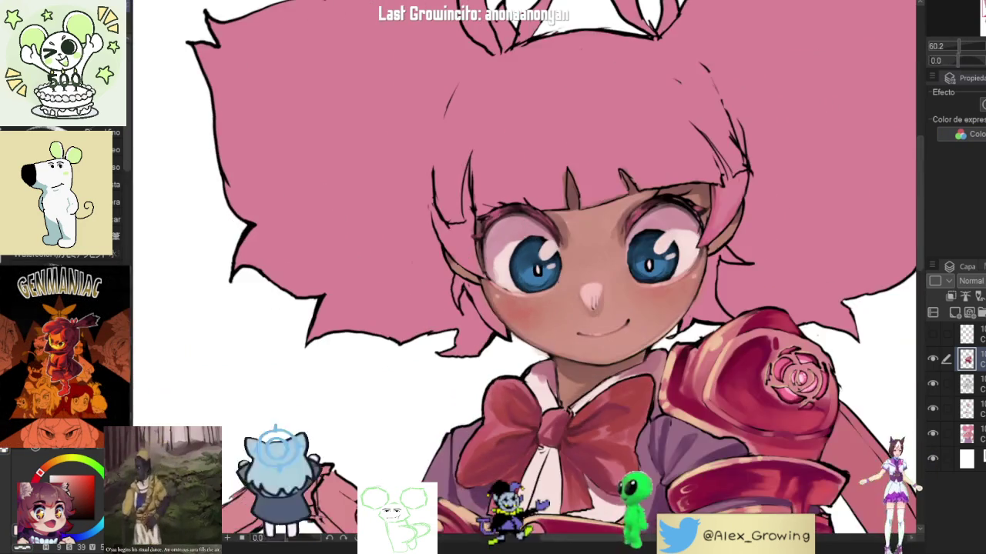
# Reset the view, then rotate and zoom around the face and nose.
pyautogui.hotkey('ctrl', '0')
pyautogui.moveTo(687, 217); pyautogui.dragTo(697, 350)
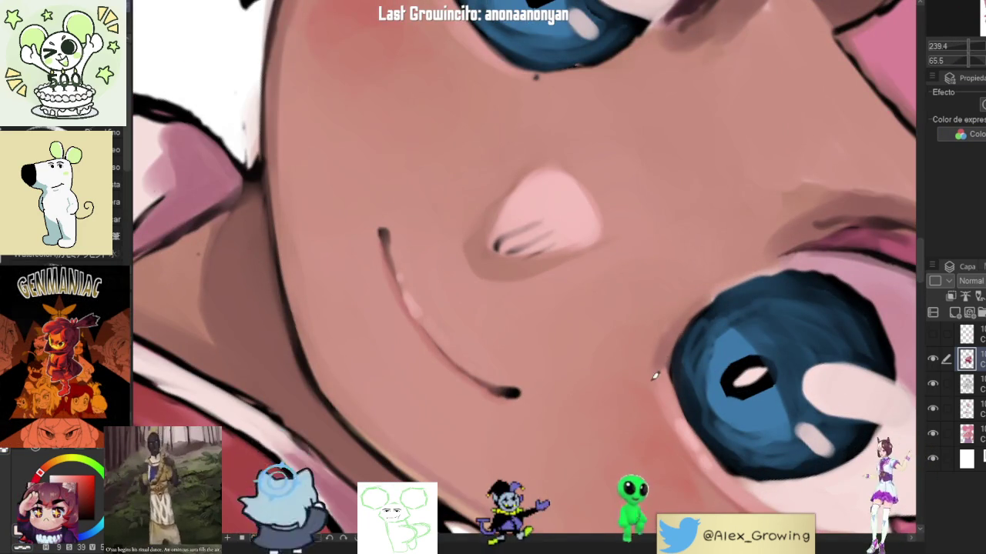
pyautogui.scroll(-5, 662, 408)
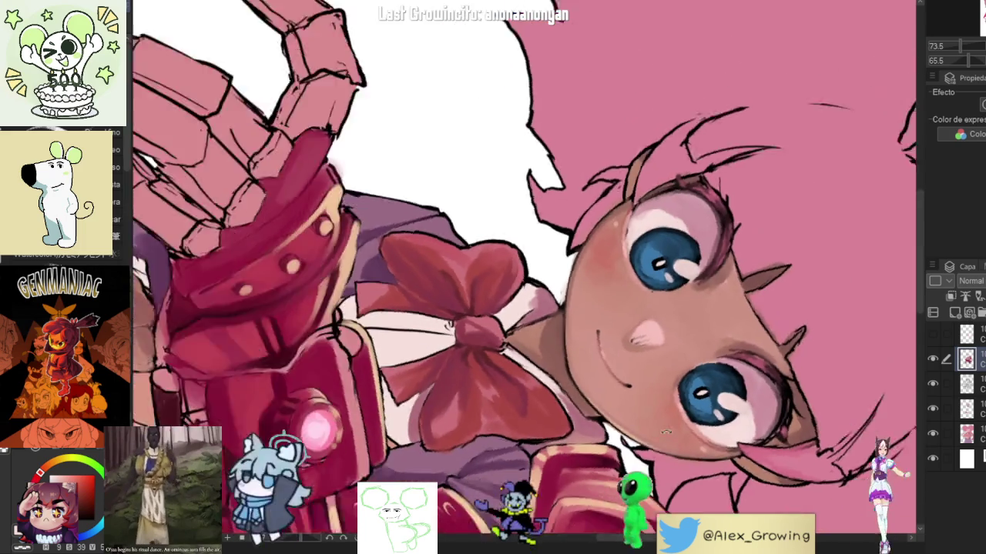
pyautogui.moveTo(664, 430); pyautogui.dragTo(570, 362)
pyautogui.scroll(3, 570, 361)
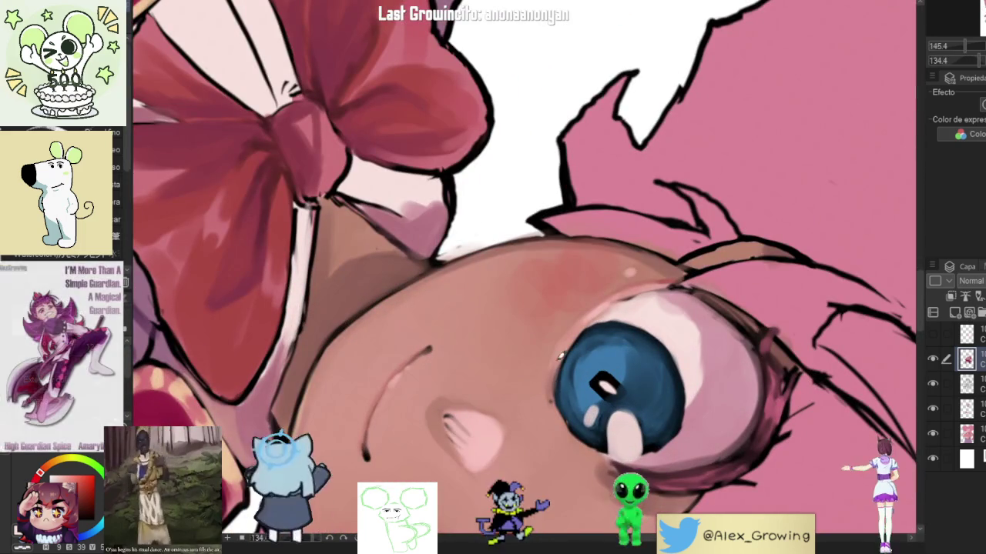
pyautogui.scroll(-4, 663, 422)
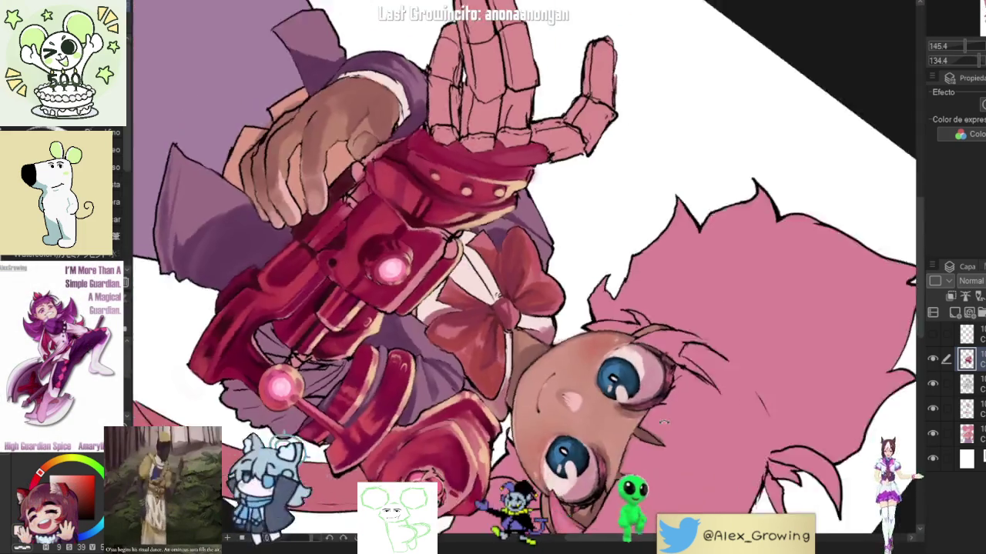
pyautogui.moveTo(664, 422); pyautogui.dragTo(670, 362)
pyautogui.scroll(2, 676, 316)
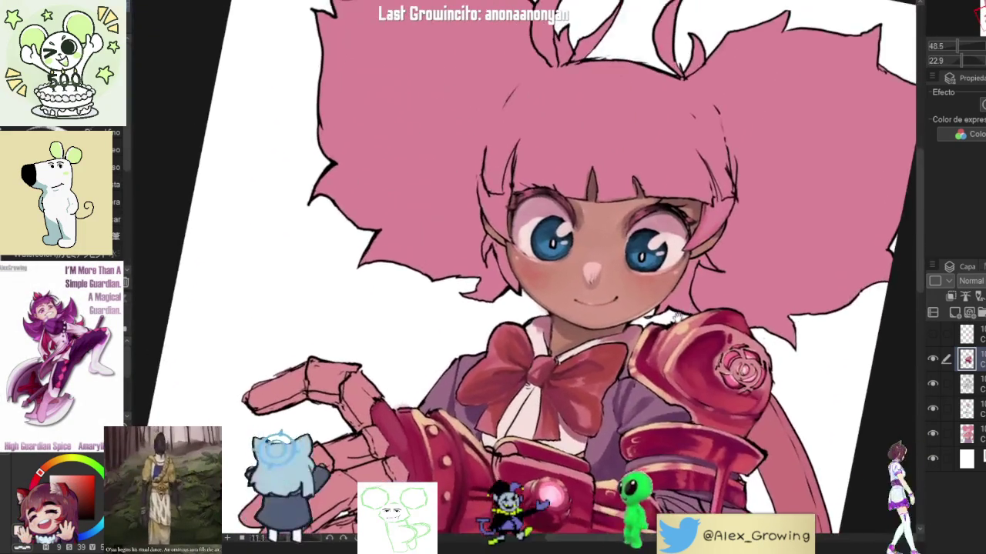
pyautogui.scroll(-2, 676, 316)
pyautogui.moveTo(676, 316)
pyautogui.mouseDown()
pyautogui.moveTo(662, 362)
pyautogui.moveTo(672, 263)
pyautogui.mouseUp()
pyautogui.scroll(3, 672, 264)
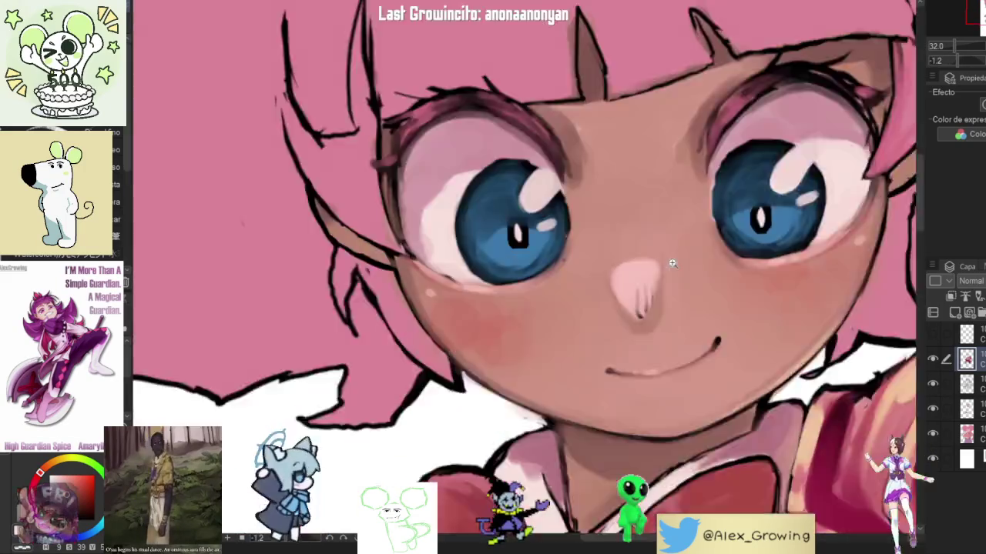
pyautogui.scroll(5, 672, 264)
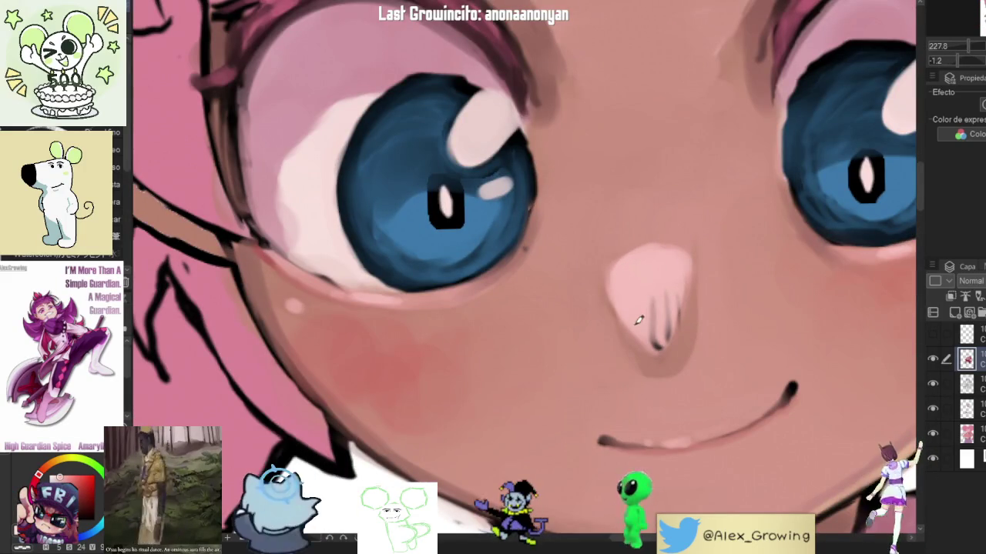
# Brighten and enlarge the pink nose highlight, extending it up and left.
pyautogui.moveTo(616, 314)
pyautogui.mouseDown()
pyautogui.moveTo(605, 289)
pyautogui.moveTo(616, 279)
pyautogui.mouseUp()
pyautogui.moveTo(639, 245); pyautogui.dragTo(629, 254)
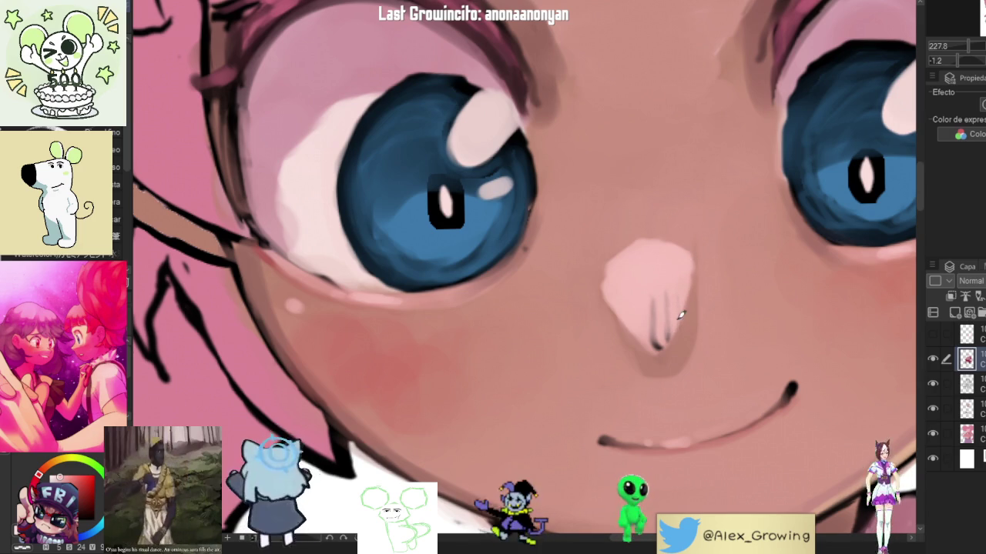
pyautogui.scroll(3, 663, 330)
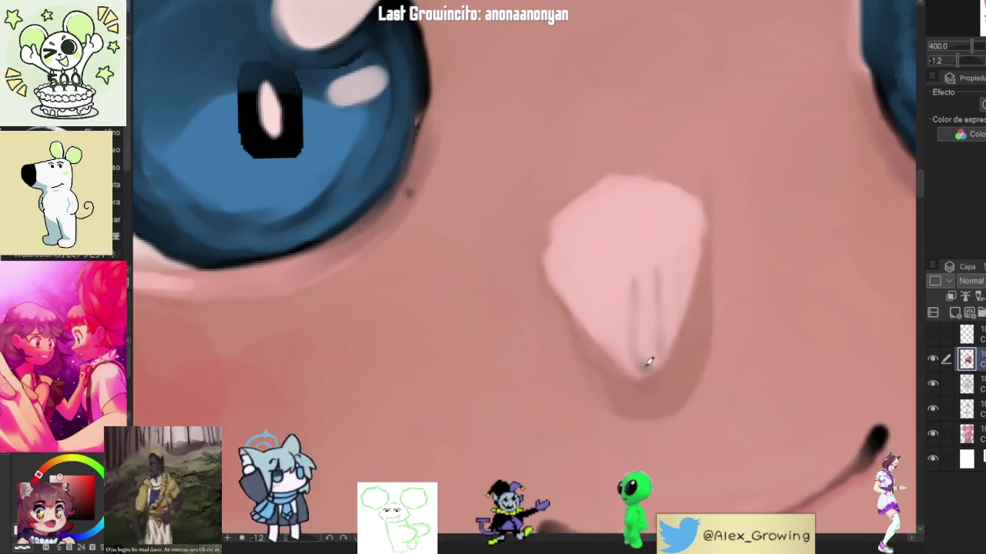
pyautogui.scroll(-5, 683, 312)
pyautogui.scroll(-3, 682, 313)
pyautogui.scroll(2, 616, 277)
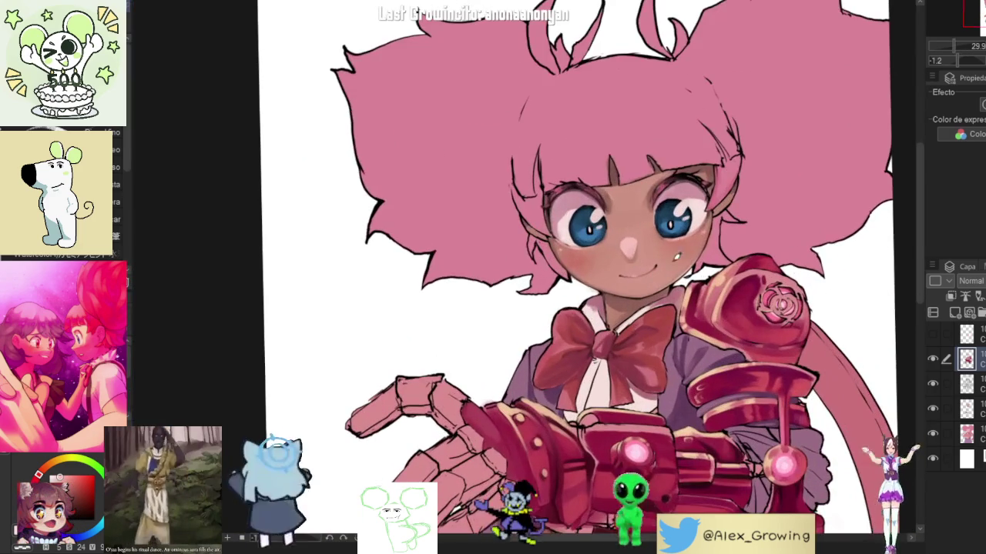
pyautogui.press('h')
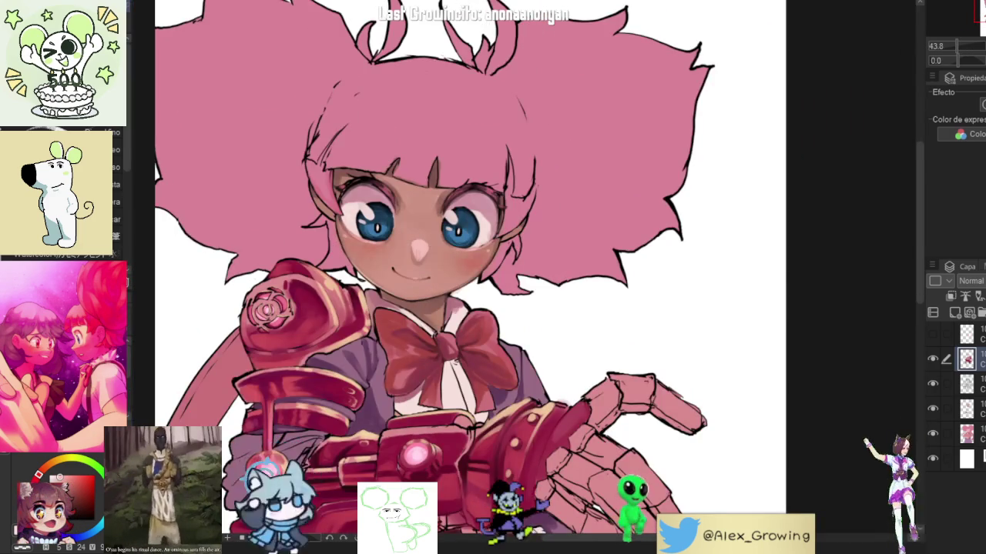
pyautogui.press('h')
pyautogui.scroll(-2, 642, 293)
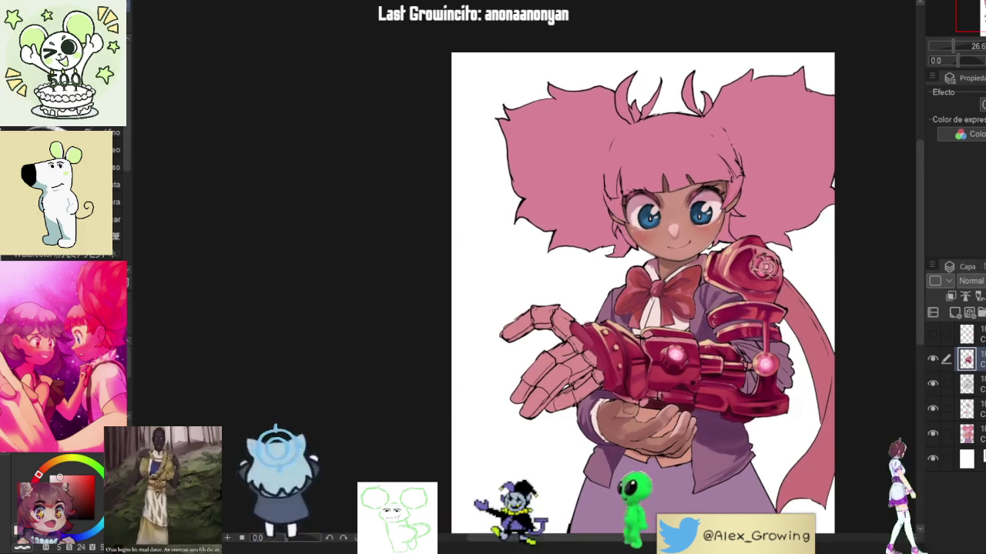
pyautogui.press('h')
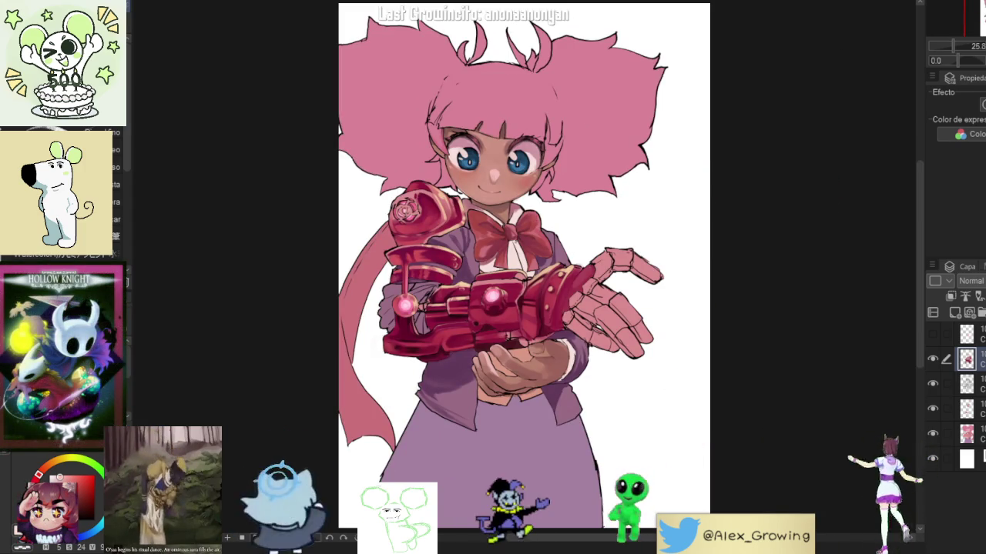
pyautogui.press('h')
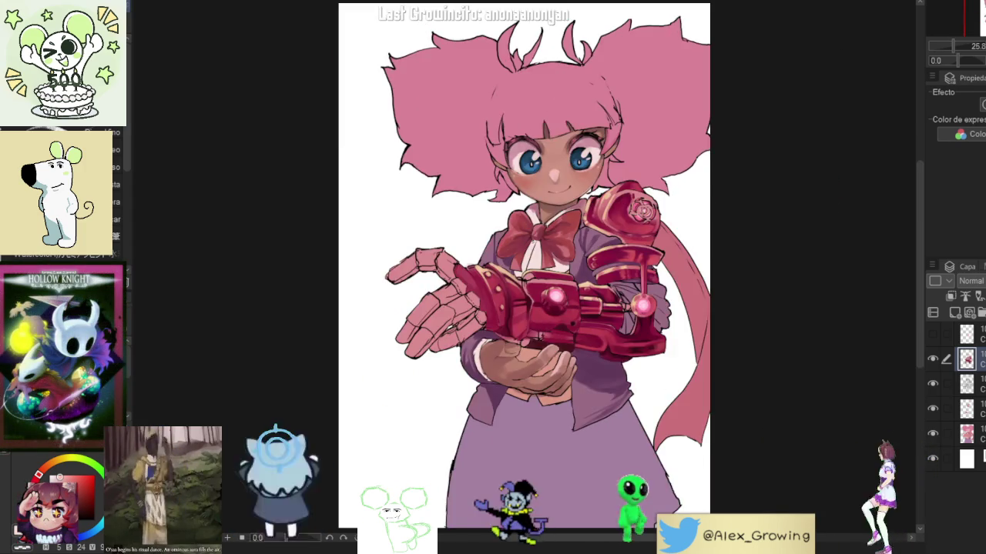
pyautogui.press('h')
pyautogui.press('h')
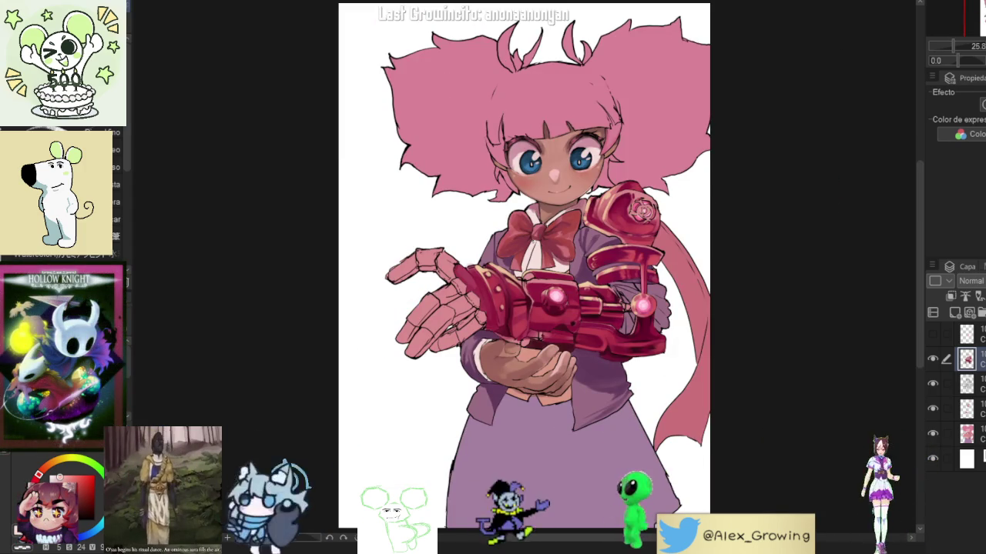
pyautogui.hotkey('ctrl', '+')
pyautogui.click(932, 362)
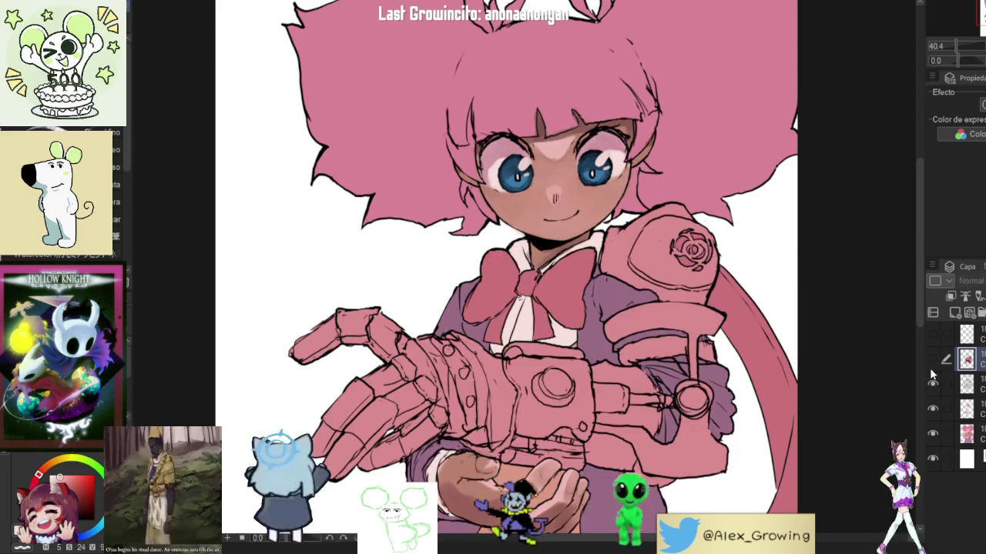
pyautogui.click(929, 368)
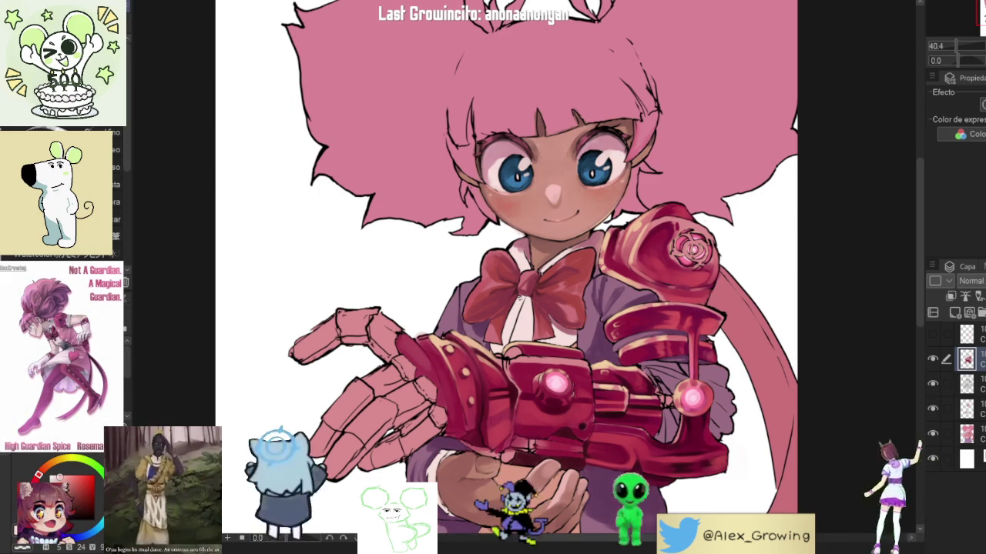
# Zoom in on the gun barrel and toggle the arm rendering to compare before and after.
pyautogui.scroll(-3, 796, 203)
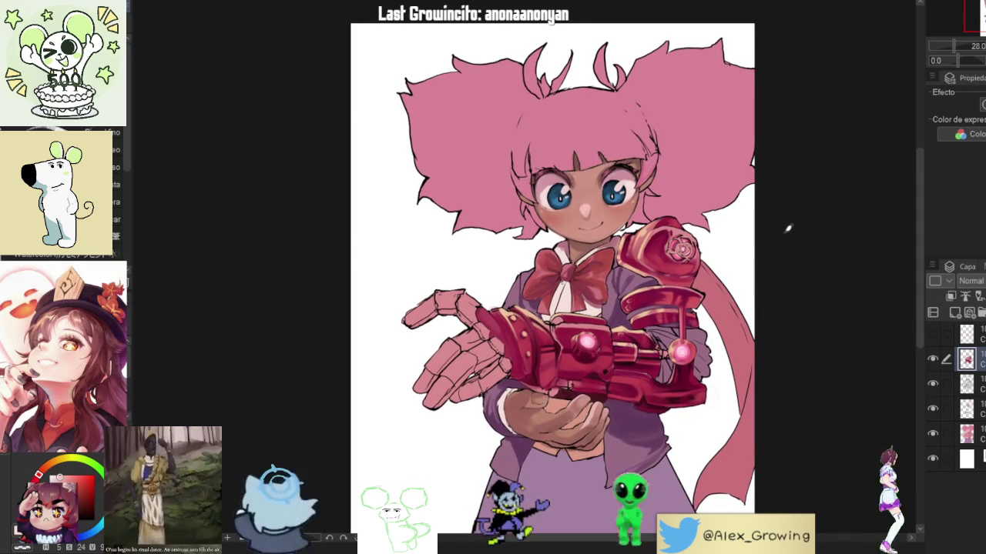
pyautogui.scroll(3, 789, 229)
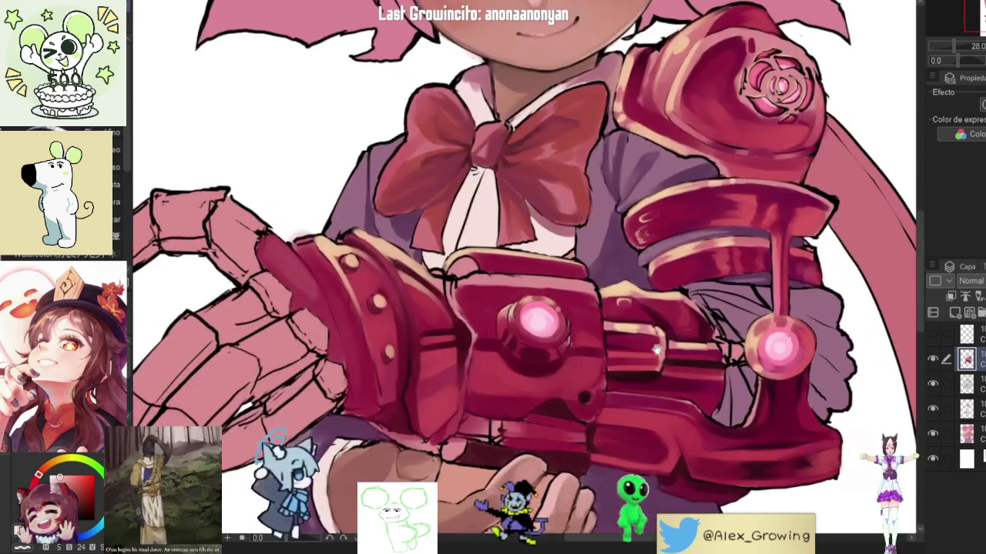
pyautogui.scroll(2, 747, 240)
pyautogui.scroll(2, 715, 250)
pyautogui.scroll(1, 715, 250)
pyautogui.scroll(1, 715, 262)
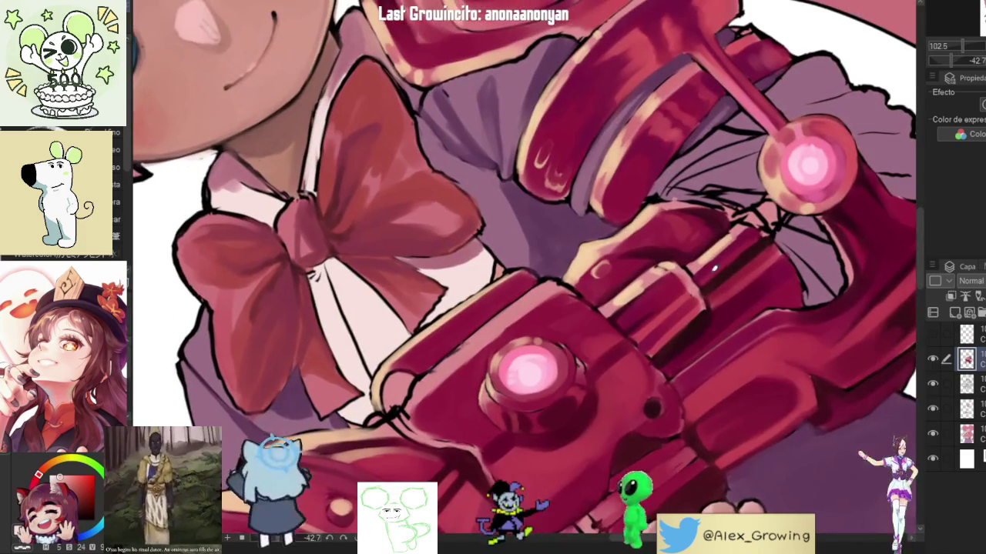
pyautogui.click(934, 360)
pyautogui.click(933, 360)
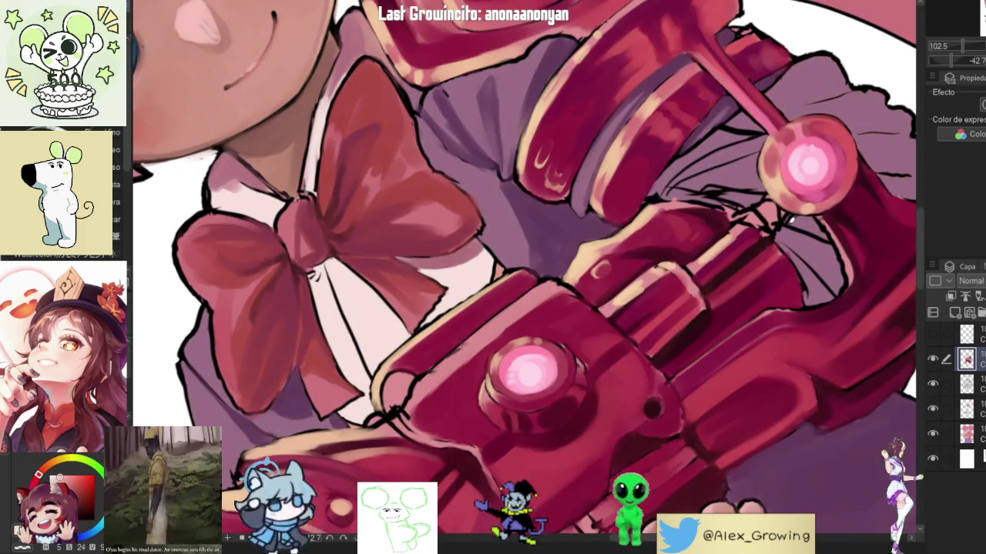
pyautogui.moveTo(785, 162); pyautogui.dragTo(774, 126)
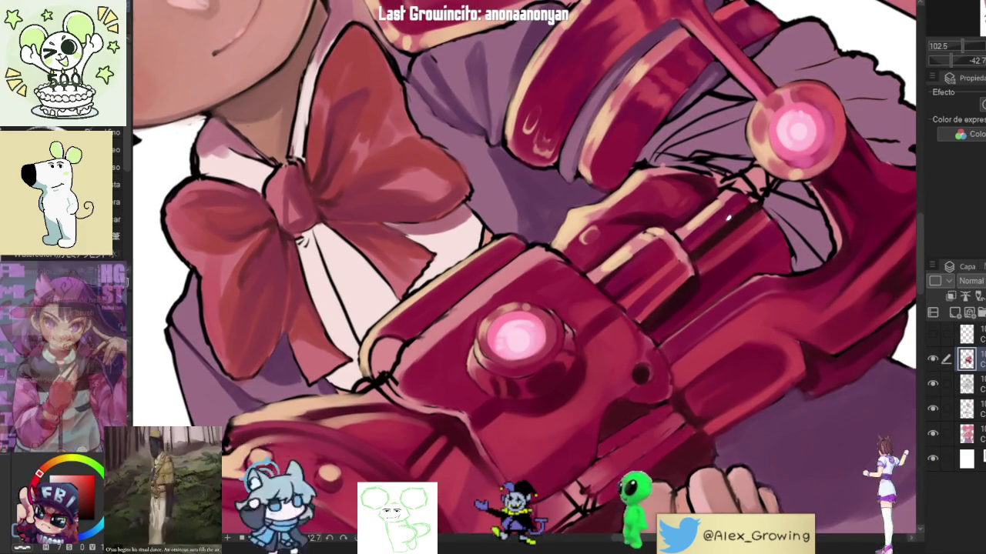
pyautogui.scroll(3, 723, 219)
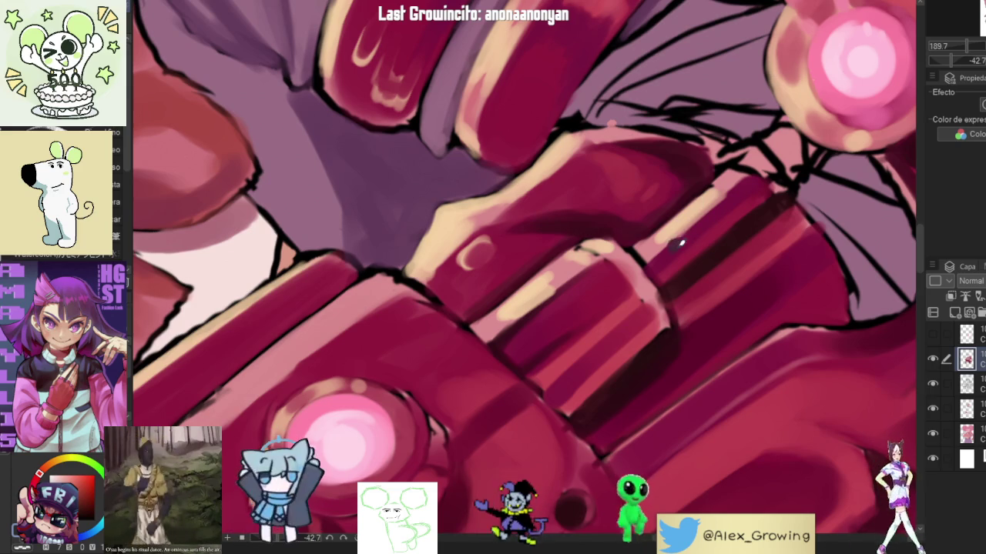
pyautogui.scroll(-3, 677, 245)
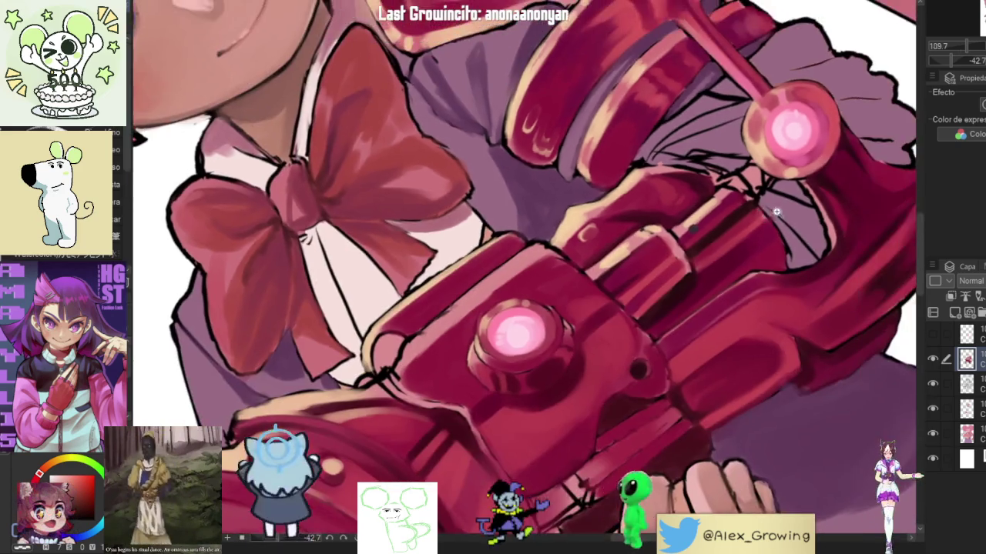
pyautogui.scroll(-2, 732, 223)
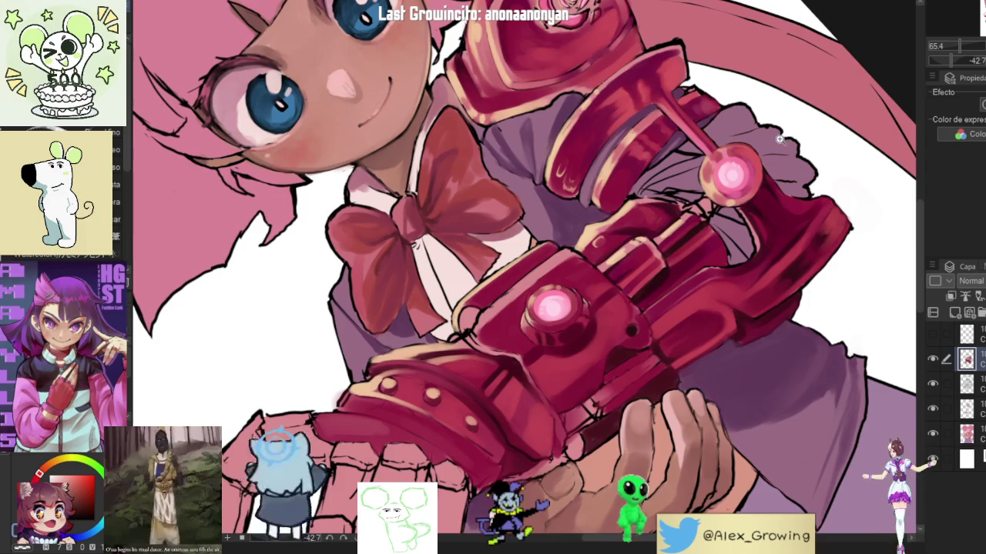
pyautogui.scroll(3, 778, 141)
pyautogui.scroll(2, 623, 293)
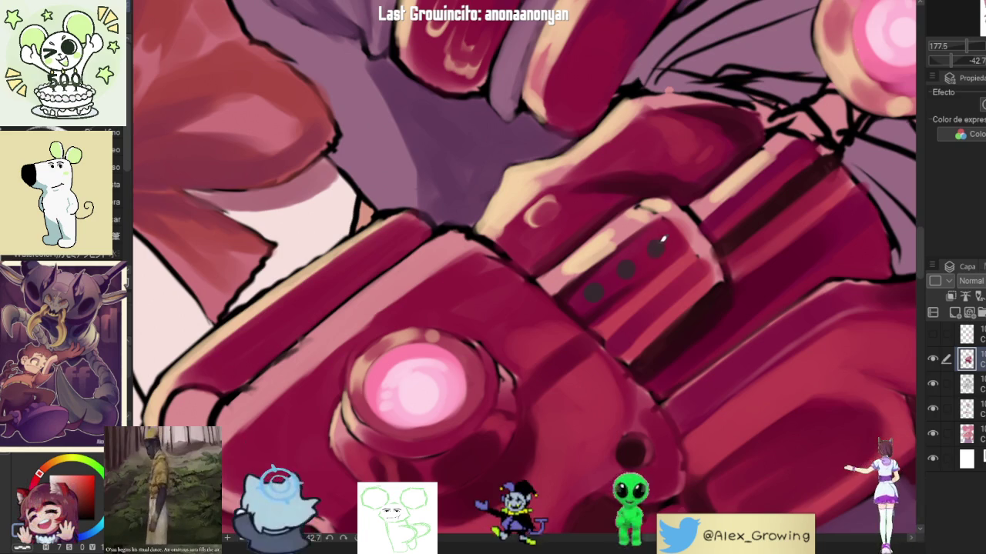
pyautogui.scroll(-4, 678, 269)
pyautogui.scroll(5, 665, 251)
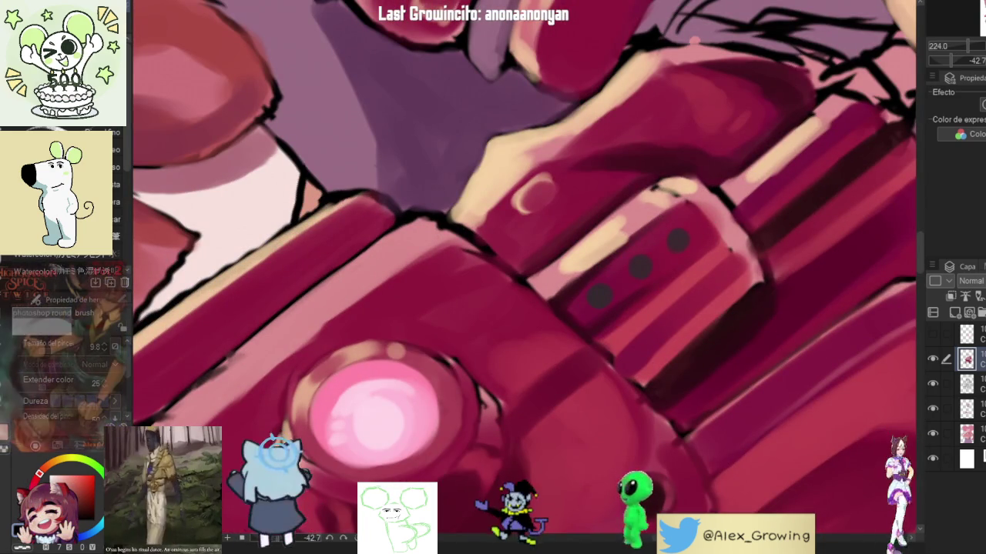
pyautogui.scroll(3, 591, 297)
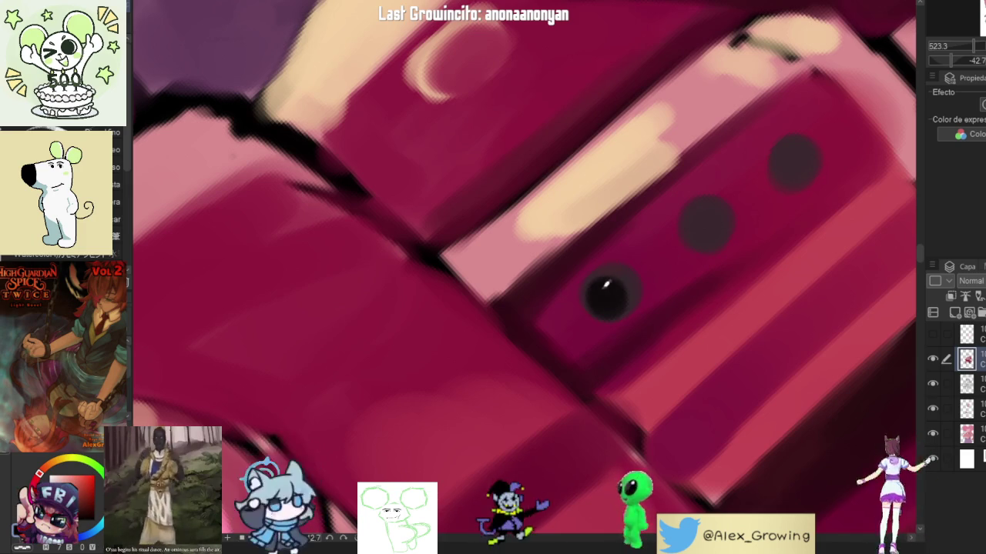
# Darken the gun barrel's dots to near-black, then mirror, level and zoom the view onto the gun.
pyautogui.moveTo(604, 291); pyautogui.dragTo(609, 280)
pyautogui.moveTo(693, 234)
pyautogui.mouseDown()
pyautogui.moveTo(708, 223)
pyautogui.moveTo(615, 289)
pyautogui.moveTo(708, 219)
pyautogui.mouseUp()
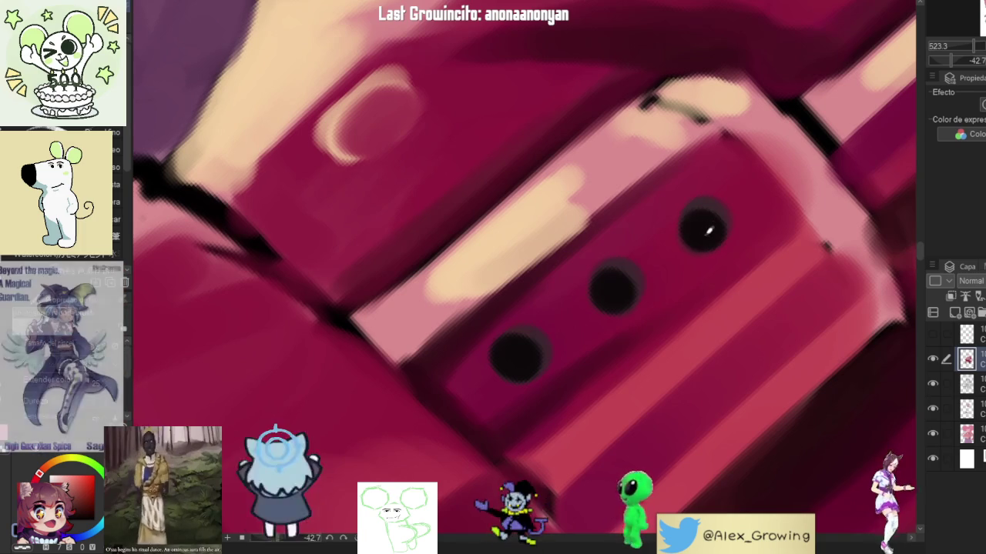
pyautogui.scroll(-10, 713, 277)
pyautogui.scroll(-3, 710, 339)
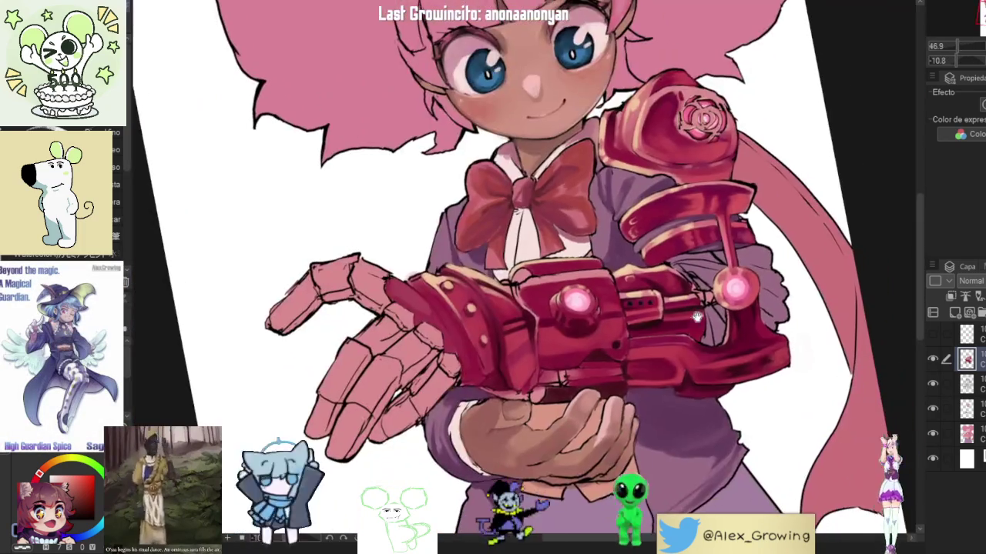
pyautogui.hotkey('ctrl', '@')
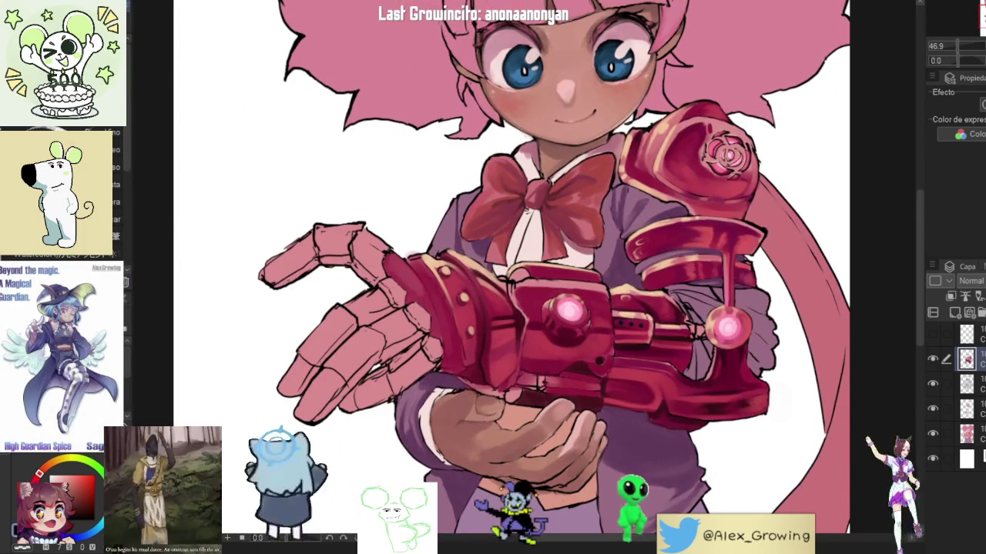
pyautogui.scroll(-3, 538, 271)
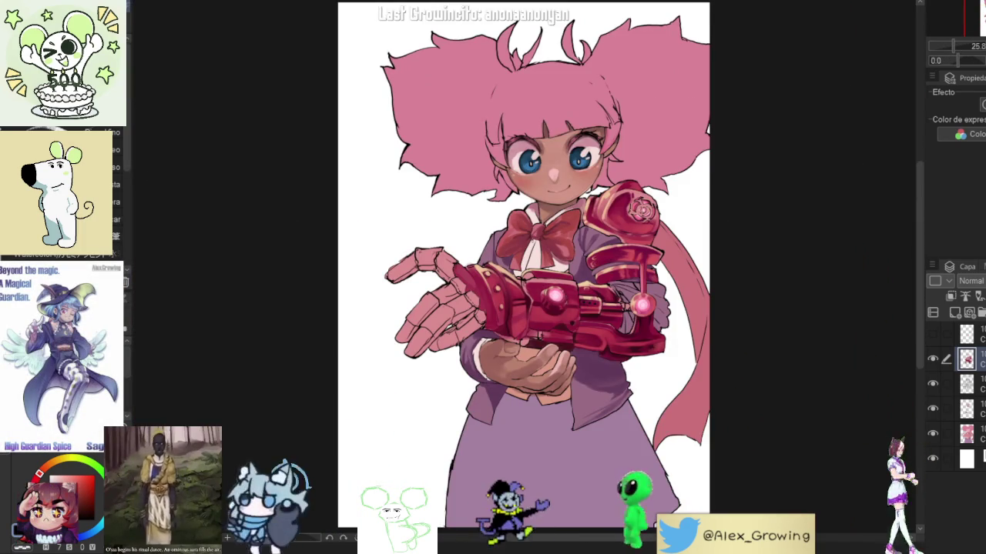
pyautogui.press('h')
pyautogui.press('h')
pyautogui.scroll(5, 672, 345)
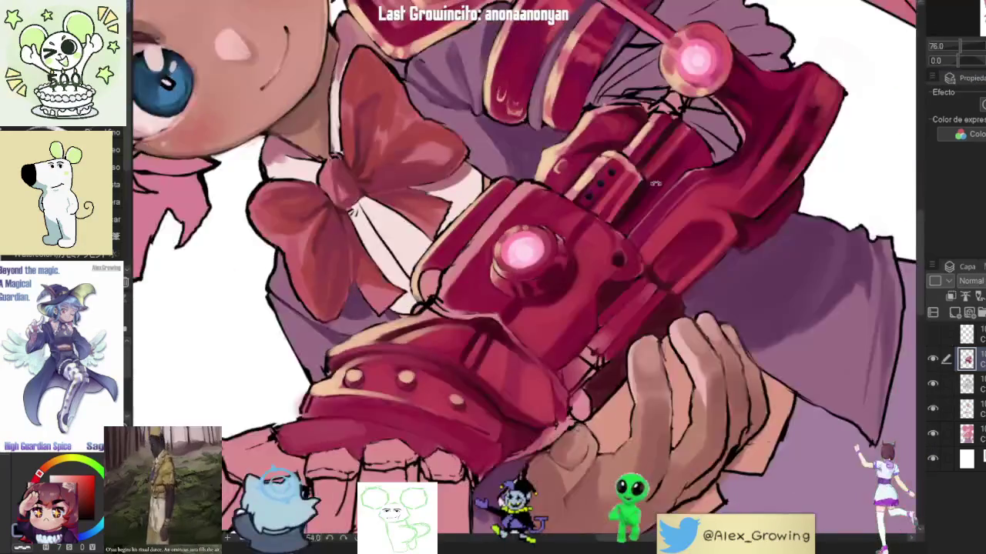
pyautogui.moveTo(672, 345); pyautogui.dragTo(669, 352)
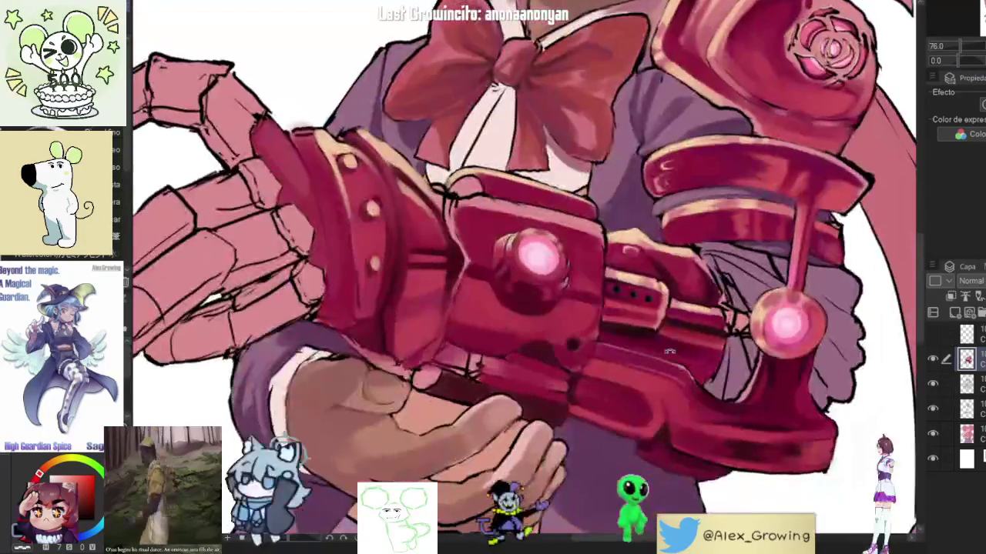
pyautogui.scroll(3, 831, 191)
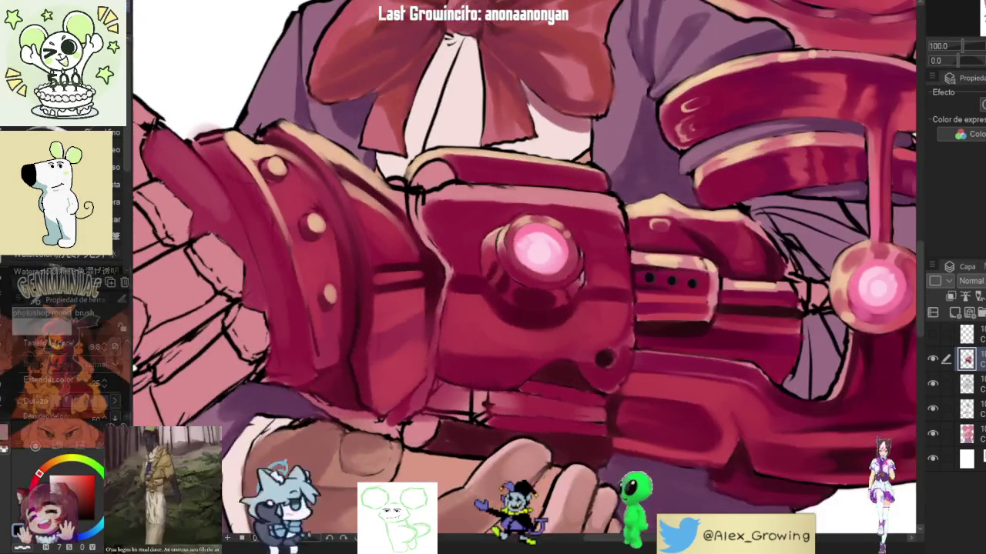
pyautogui.moveTo(693, 231)
pyautogui.mouseDown()
pyautogui.moveTo(831, 190)
pyautogui.moveTo(493, 298)
pyautogui.mouseUp()
pyautogui.scroll(-3, 831, 190)
pyautogui.scroll(5, 493, 299)
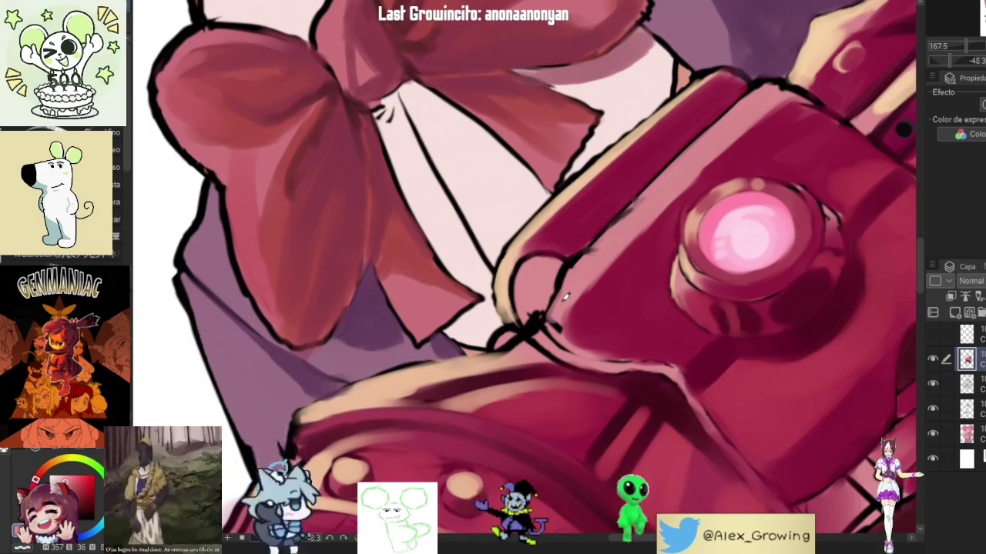
# Sample a peach tone and paint highlights along the gun's top rim and edge beside the bow.
pyautogui.keyDown('alt'); pyautogui.click(594, 171); pyautogui.keyUp('alt')
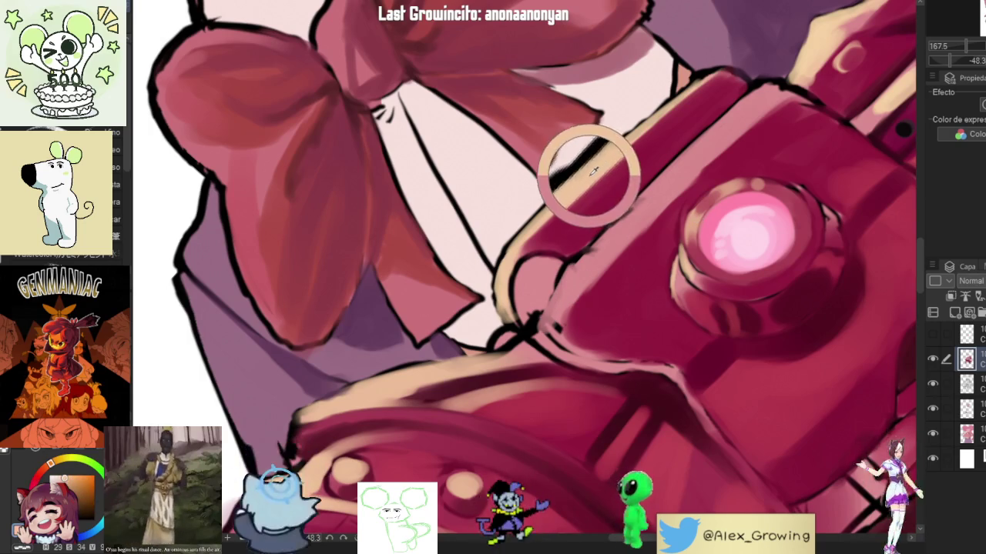
pyautogui.moveTo(563, 316)
pyautogui.mouseDown()
pyautogui.moveTo(545, 336)
pyautogui.moveTo(590, 256)
pyautogui.moveTo(635, 202)
pyautogui.moveTo(662, 193)
pyautogui.mouseUp()
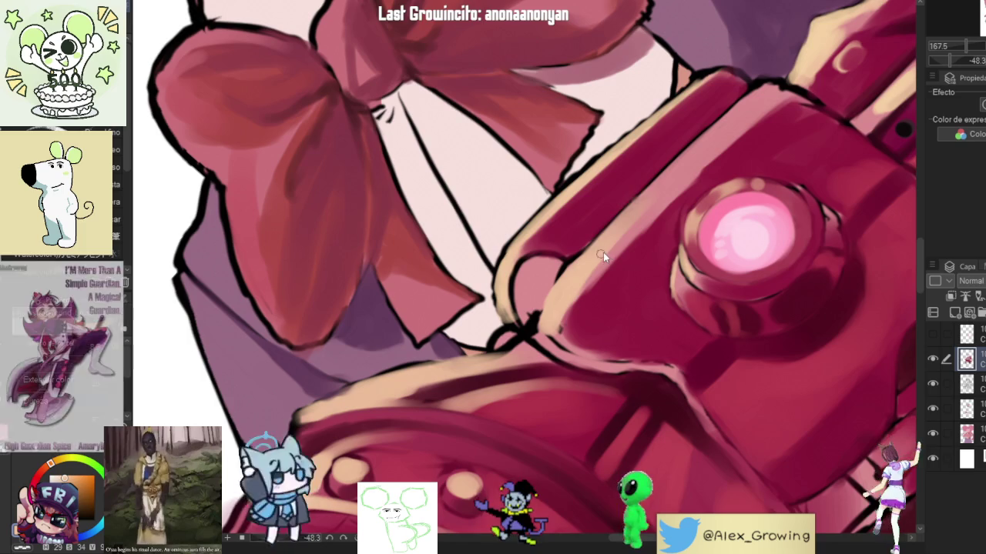
pyautogui.moveTo(633, 205); pyautogui.dragTo(737, 97)
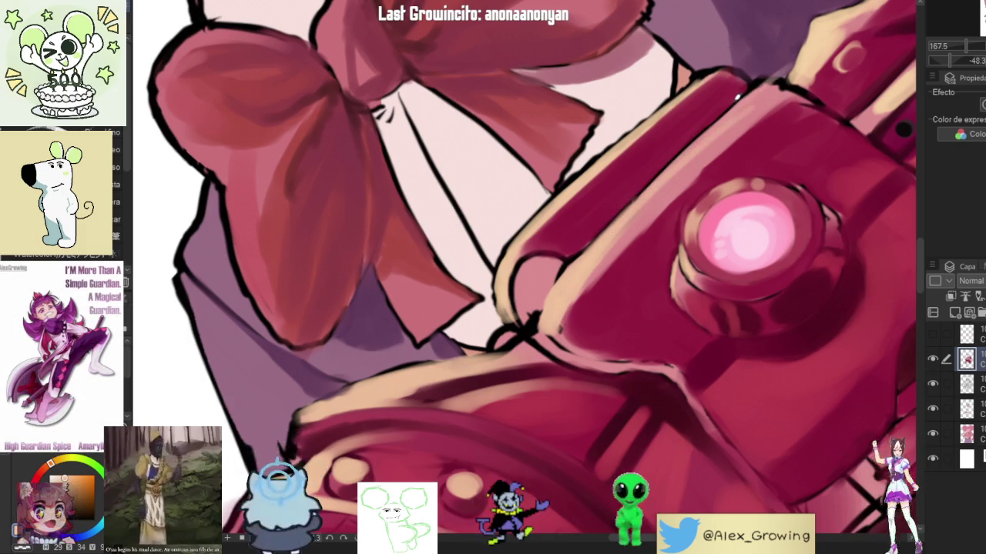
pyautogui.moveTo(673, 164); pyautogui.dragTo(779, 71)
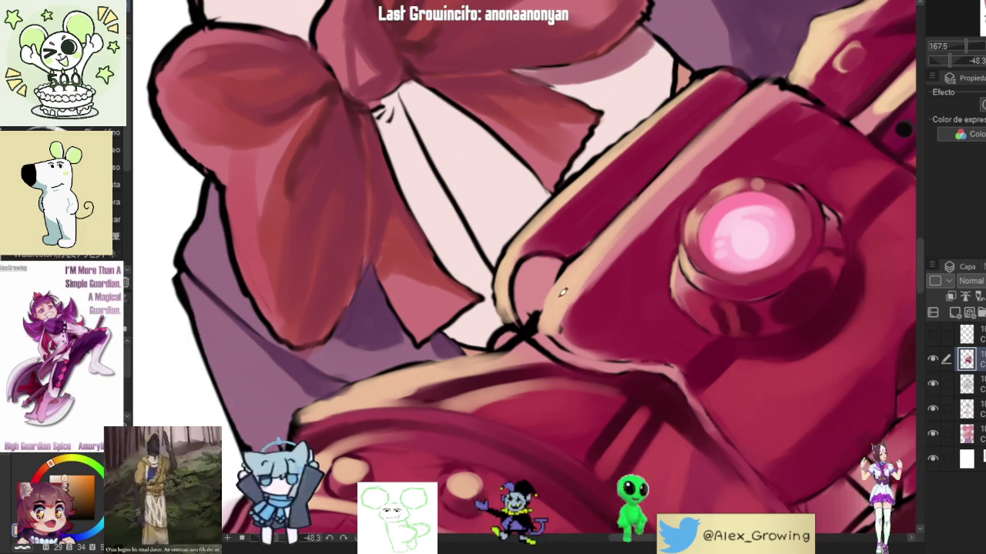
pyautogui.moveTo(562, 292)
pyautogui.mouseDown()
pyautogui.moveTo(558, 316)
pyautogui.moveTo(577, 362)
pyautogui.moveTo(621, 358)
pyautogui.mouseUp()
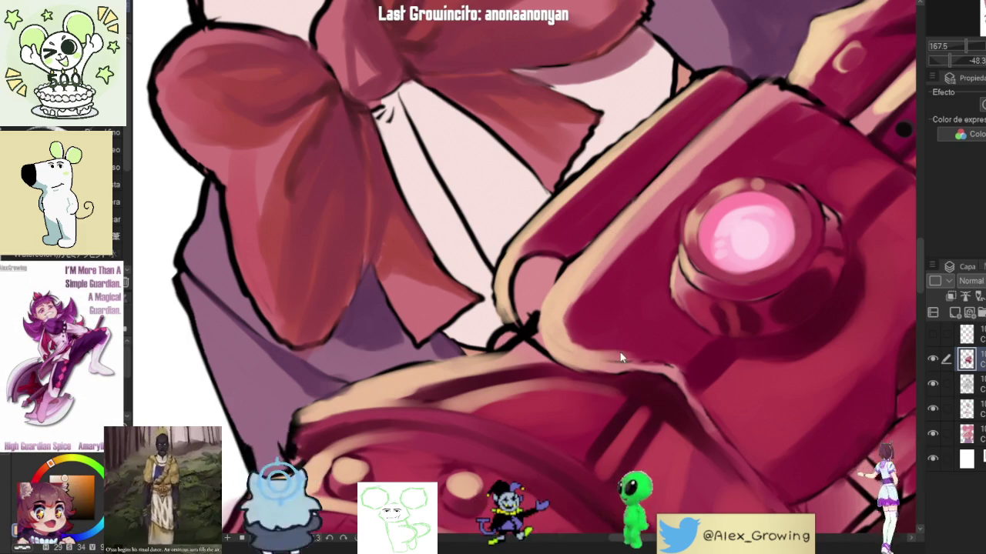
pyautogui.scroll(-5, 641, 354)
pyautogui.hotkey('ctrl', '@')
pyautogui.scroll(-2, 651, 339)
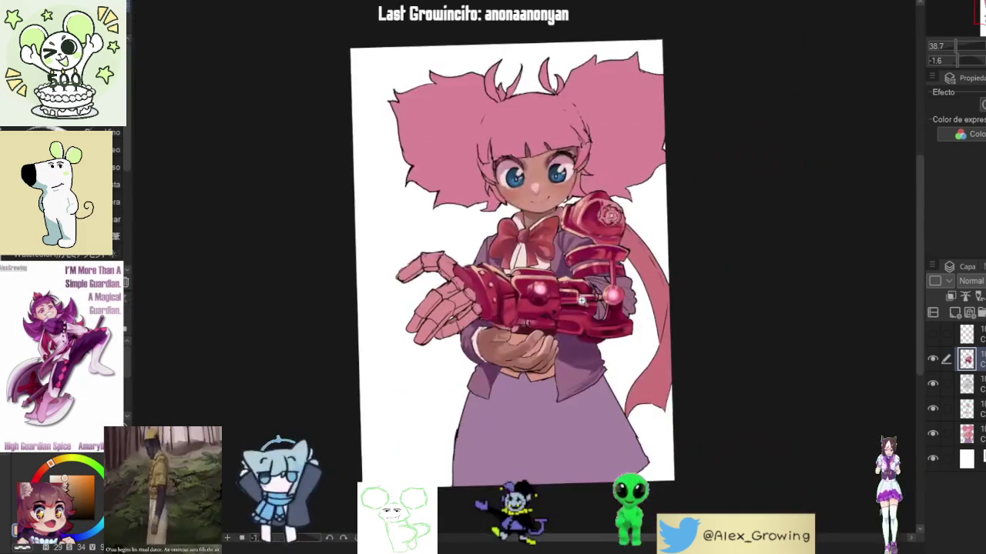
pyautogui.scroll(3, 661, 324)
pyautogui.moveTo(661, 324); pyautogui.dragTo(644, 389)
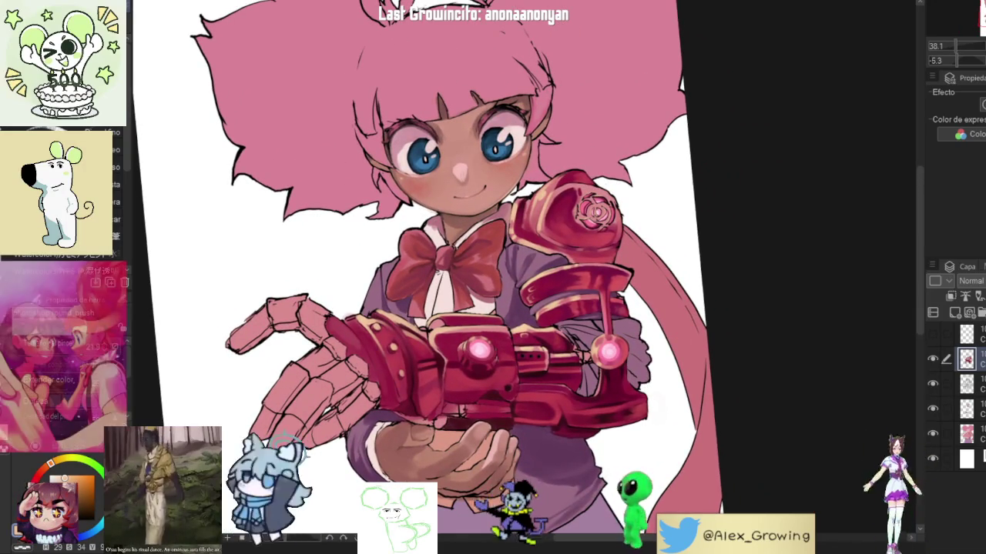
pyautogui.hotkey('ctrl', '@')
pyautogui.press('h')
pyautogui.press('h')
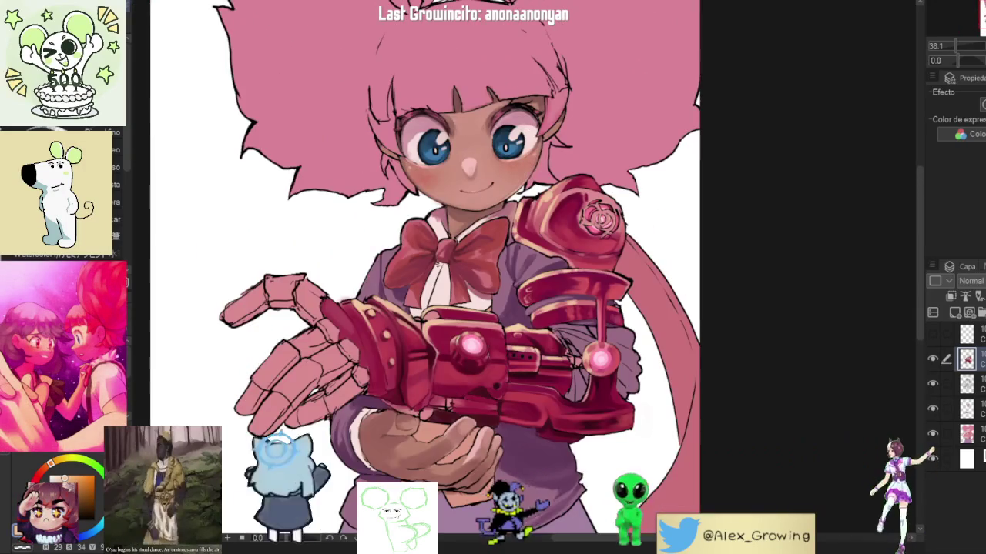
pyautogui.moveTo(641, 239)
pyautogui.mouseDown()
pyautogui.moveTo(676, 277)
pyautogui.moveTo(621, 315)
pyautogui.mouseUp()
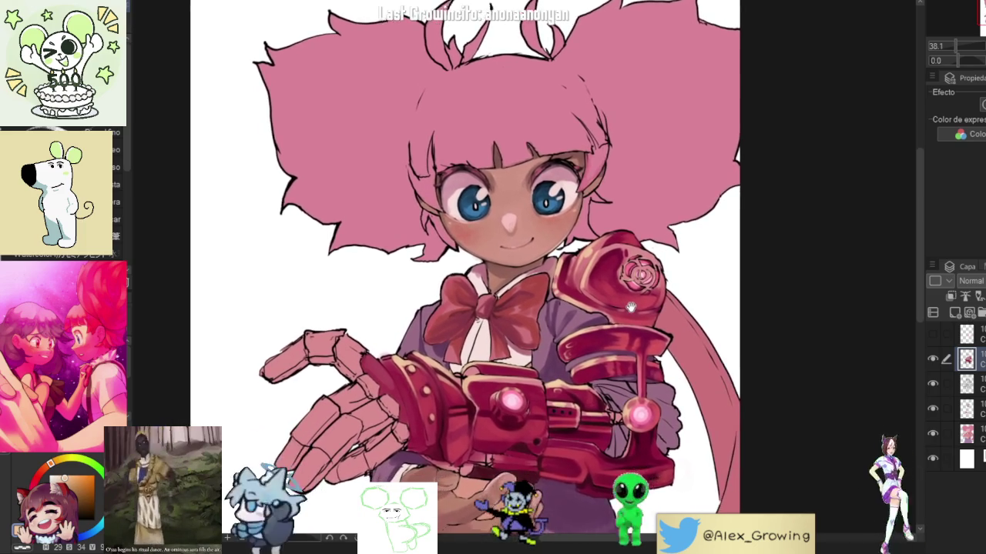
pyautogui.moveTo(622, 315); pyautogui.dragTo(640, 297)
pyautogui.scroll(-2, 640, 297)
pyautogui.scroll(-2, 643, 293)
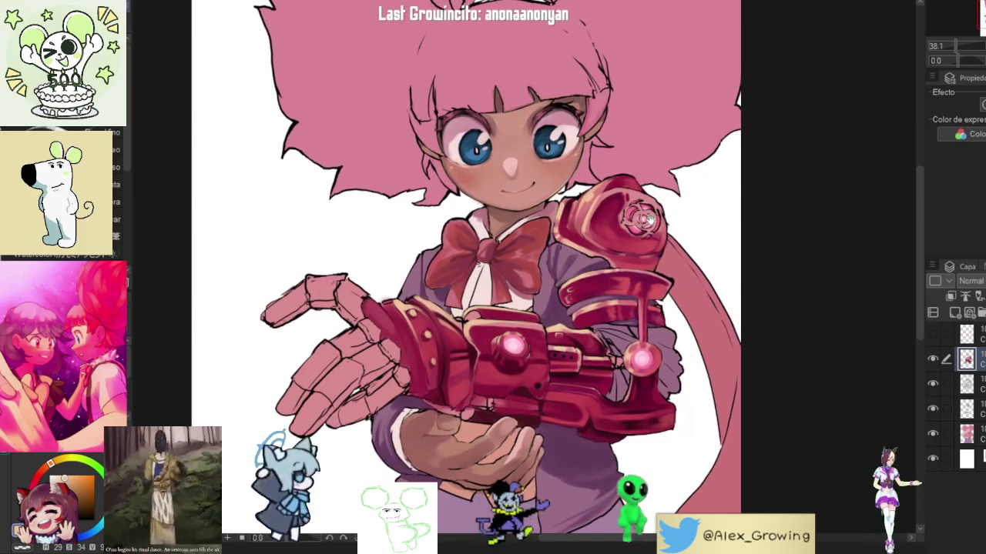
pyautogui.scroll(-1, 655, 287)
pyautogui.scroll(-2, 663, 281)
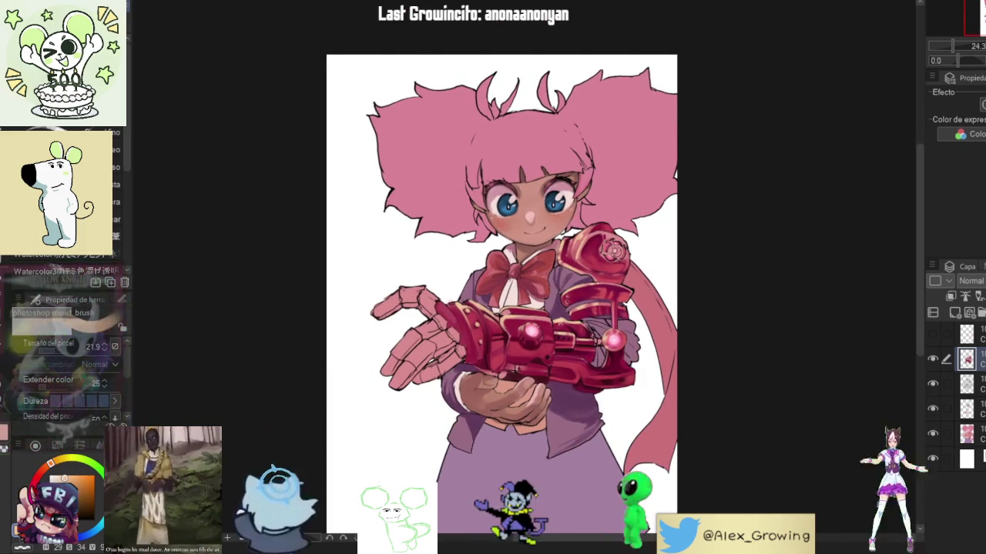
pyautogui.press('h')
pyautogui.scroll(1, 818, 147)
pyautogui.press('h')
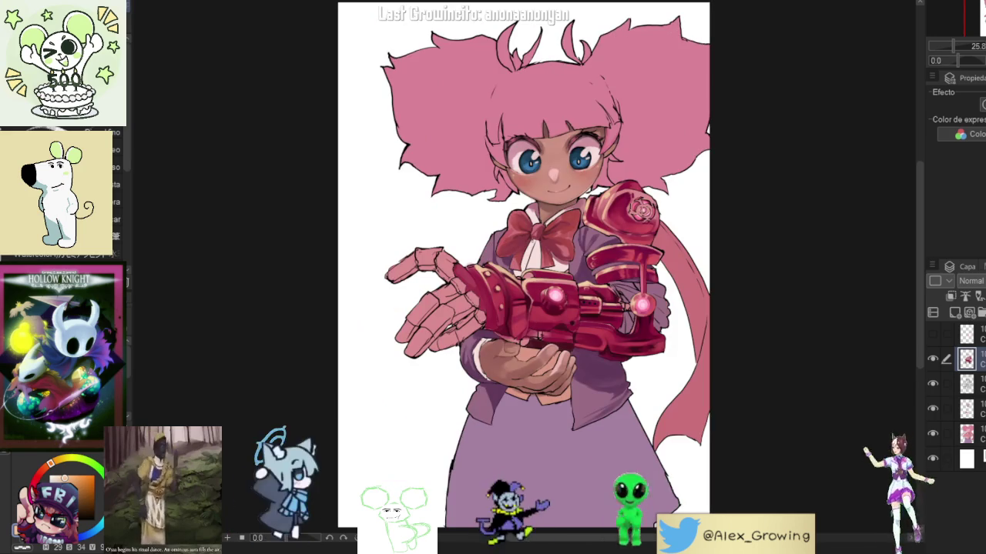
pyautogui.scroll(1, 539, 274)
pyautogui.scroll(2, 585, 271)
pyautogui.scroll(1, 676, 270)
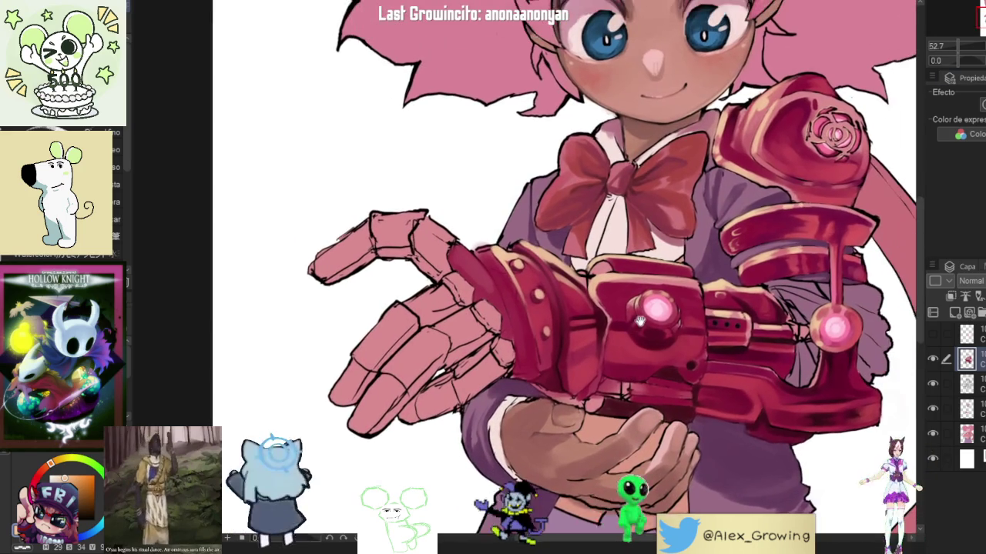
pyautogui.scroll(1, 676, 269)
pyautogui.moveTo(676, 268); pyautogui.dragTo(666, 286)
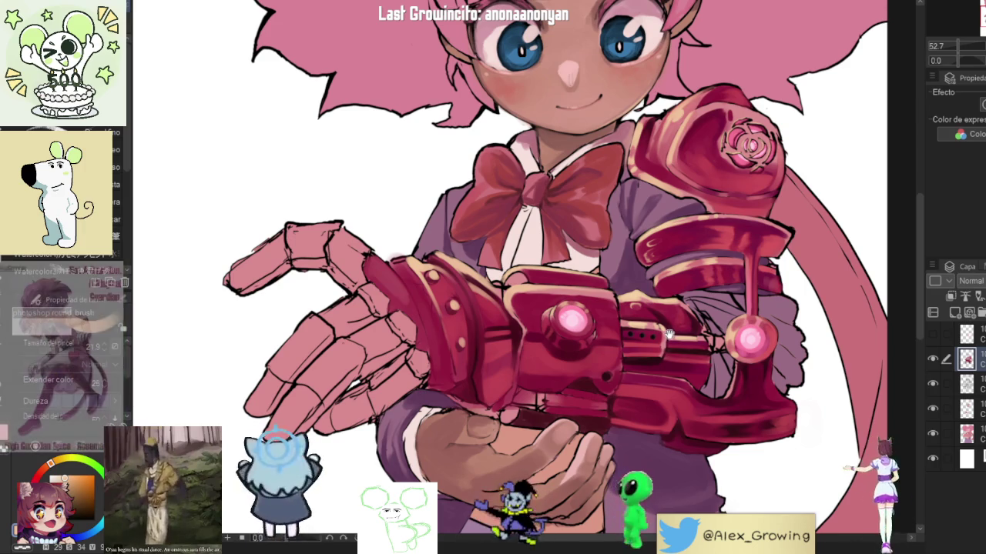
pyautogui.moveTo(765, 296)
pyautogui.mouseDown()
pyautogui.moveTo(682, 262)
pyautogui.moveTo(681, 197)
pyautogui.mouseUp()
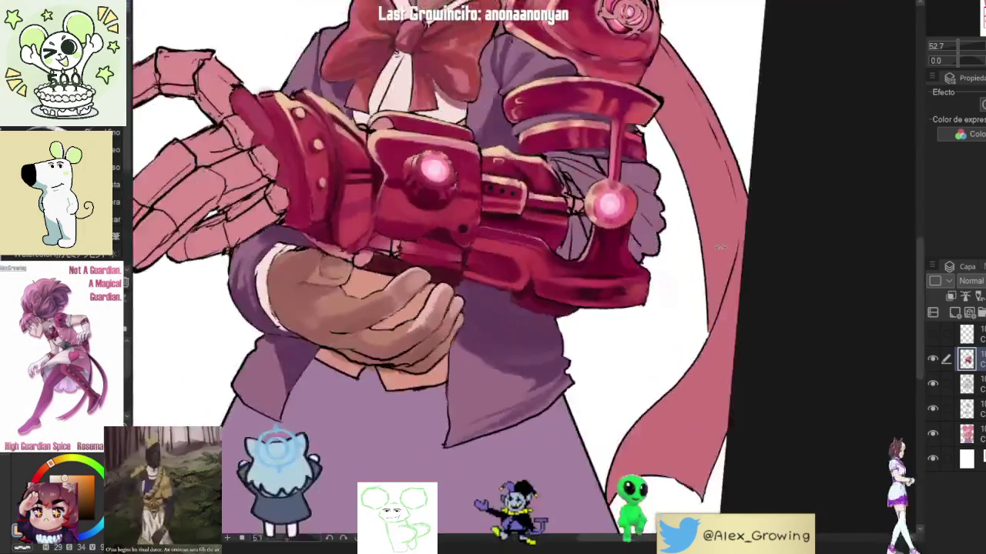
pyautogui.scroll(1, 532, 346)
pyautogui.scroll(1, 528, 356)
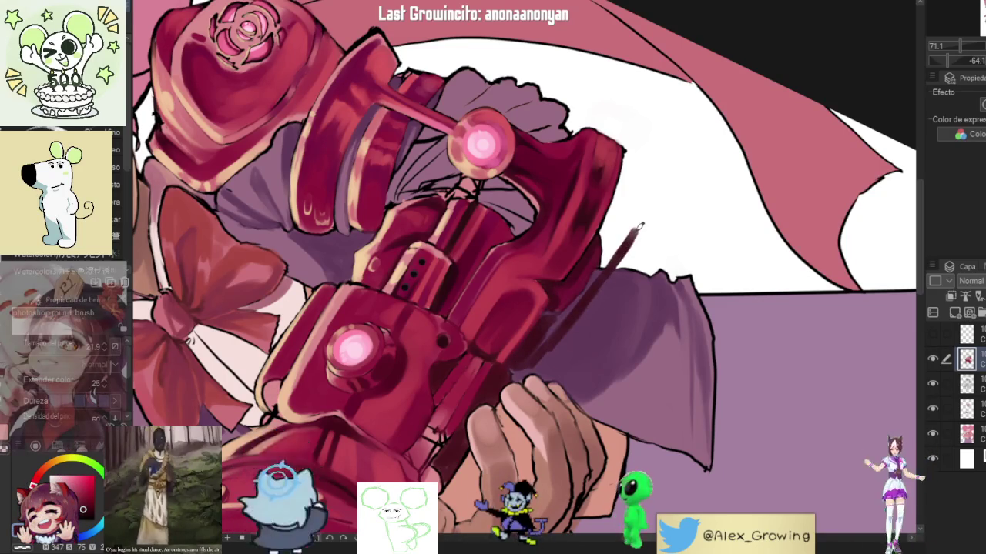
# Build up a dark maroon diagonal grip handle under the cannon with a curved top end.
pyautogui.moveTo(635, 230); pyautogui.dragTo(555, 339)
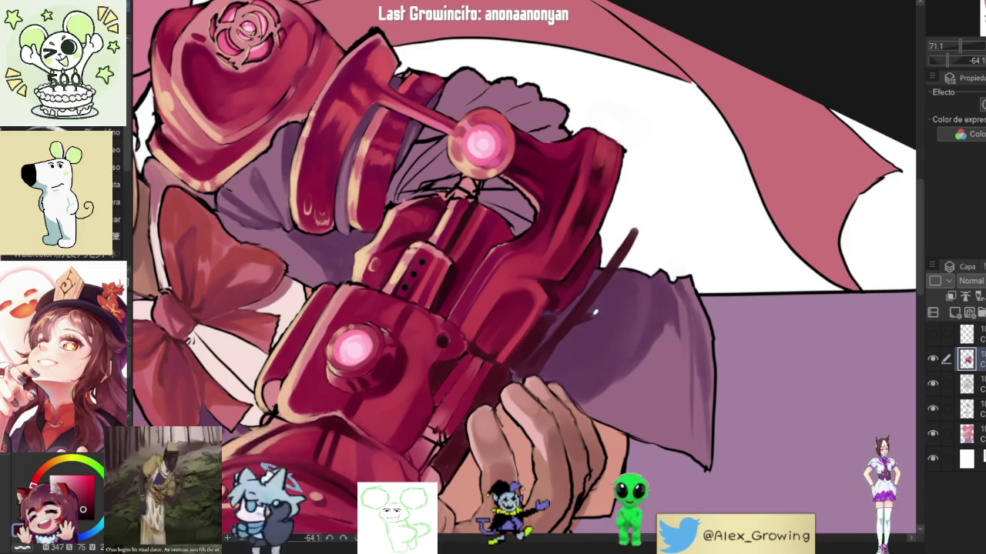
pyautogui.moveTo(637, 232); pyautogui.dragTo(596, 308)
pyautogui.moveTo(622, 243); pyautogui.dragTo(594, 285)
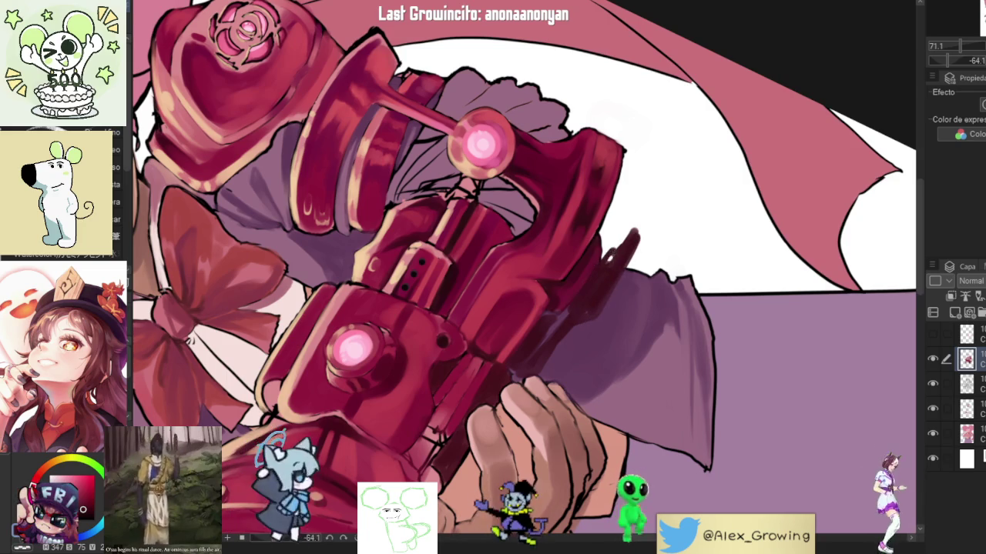
pyautogui.moveTo(603, 242); pyautogui.dragTo(644, 225)
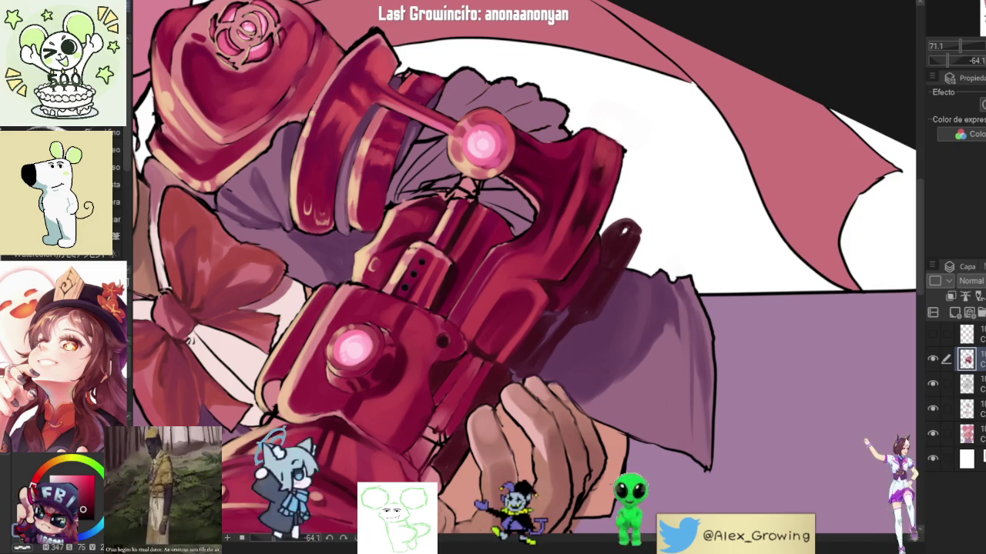
pyautogui.moveTo(610, 232)
pyautogui.mouseDown()
pyautogui.moveTo(656, 211)
pyautogui.moveTo(643, 225)
pyautogui.moveTo(627, 199)
pyautogui.moveTo(618, 208)
pyautogui.moveTo(654, 213)
pyautogui.mouseUp()
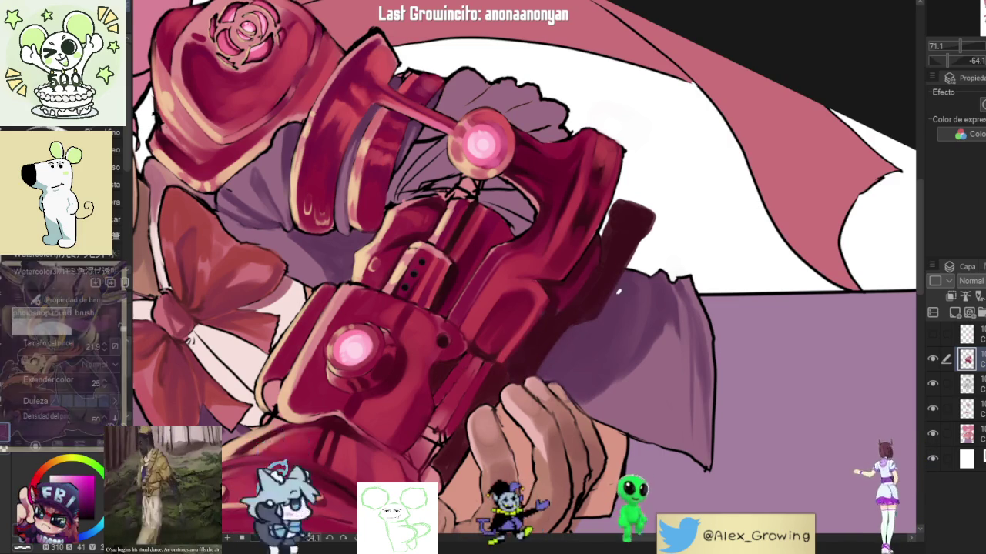
pyautogui.keyDown('alt'); pyautogui.click(601, 319); pyautogui.keyUp('alt')
pyautogui.keyDown('alt'); pyautogui.click(594, 316); pyautogui.keyUp('alt')
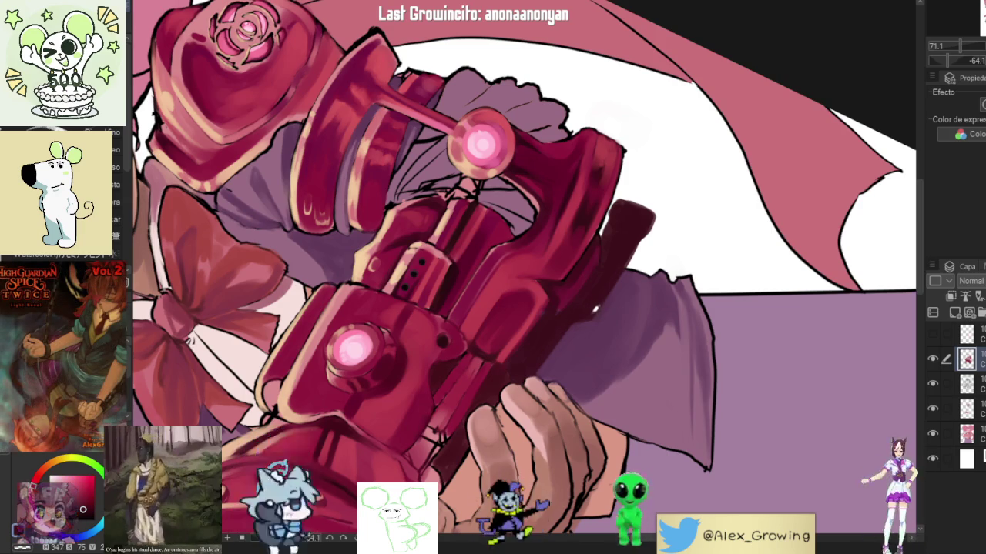
pyautogui.scroll(-5, 595, 310)
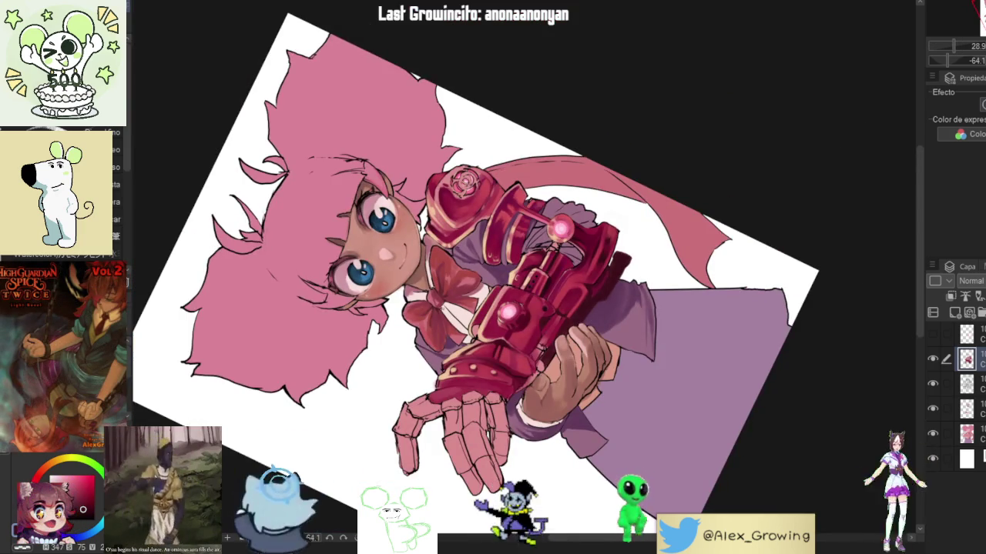
# Reset the canvas rotation, turn the view onto the grip, and darken its left side.
pyautogui.hotkey('ctrl', '@')
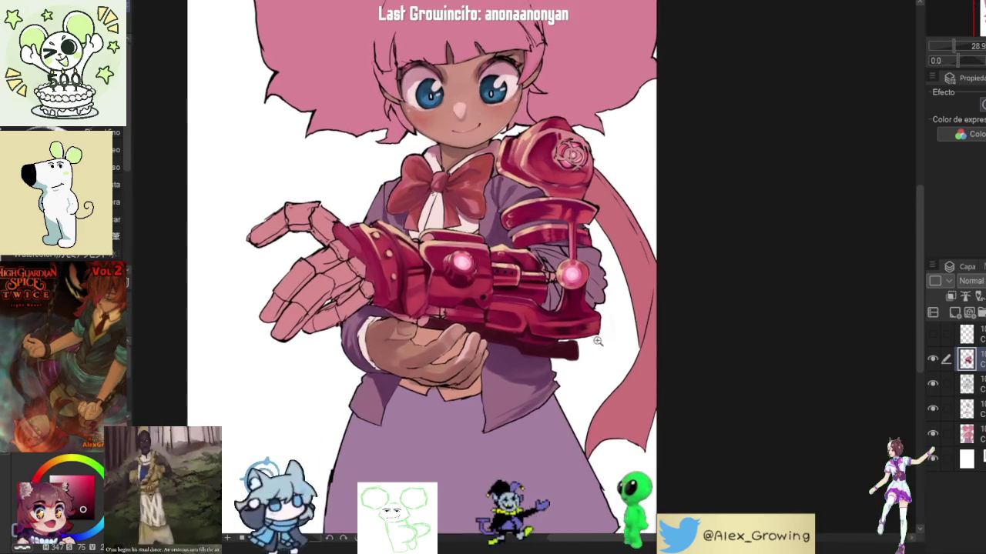
pyautogui.moveTo(585, 347); pyautogui.dragTo(625, 263)
pyautogui.scroll(5, 626, 264)
pyautogui.scroll(2, 625, 263)
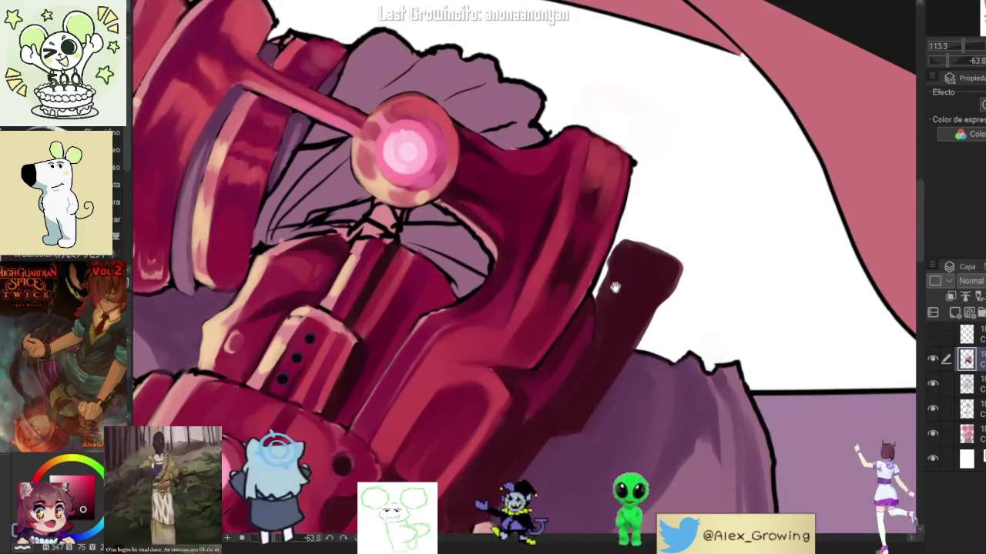
pyautogui.scroll(-6, 616, 278)
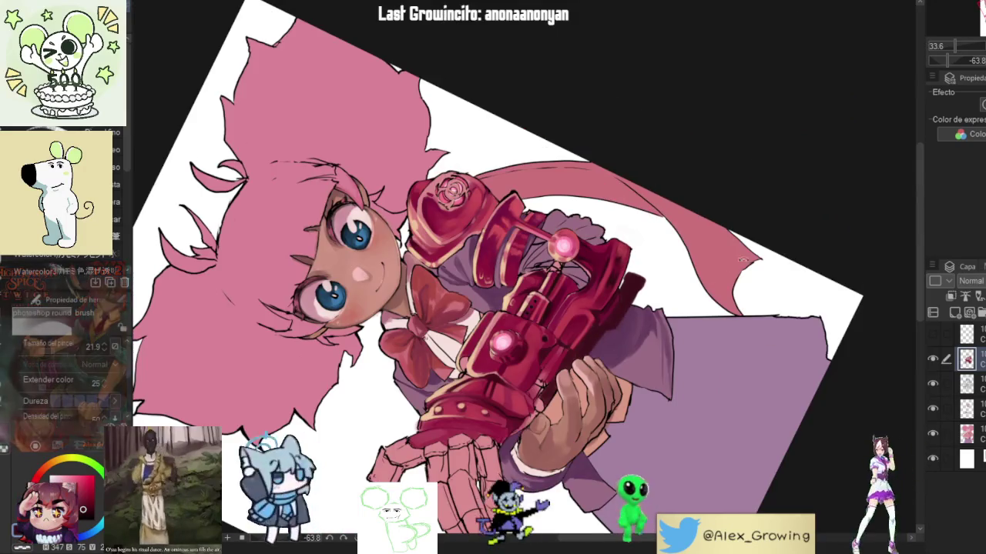
pyautogui.scroll(2, 610, 433)
pyautogui.moveTo(610, 433)
pyautogui.mouseDown()
pyautogui.moveTo(625, 261)
pyautogui.moveTo(620, 360)
pyautogui.moveTo(597, 271)
pyautogui.mouseUp()
pyautogui.scroll(3, 624, 259)
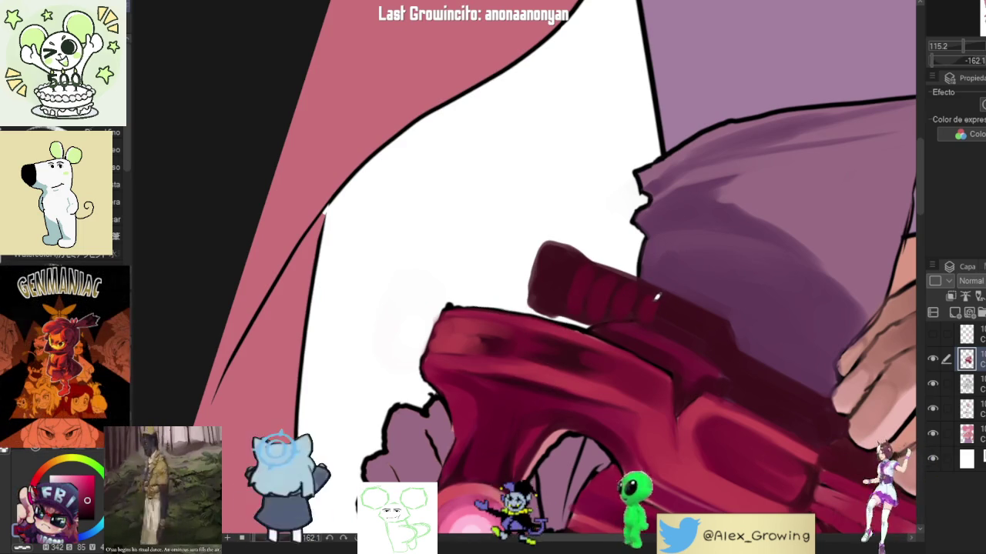
pyautogui.moveTo(662, 327)
pyautogui.mouseDown()
pyautogui.moveTo(683, 219)
pyautogui.moveTo(551, 272)
pyautogui.mouseUp()
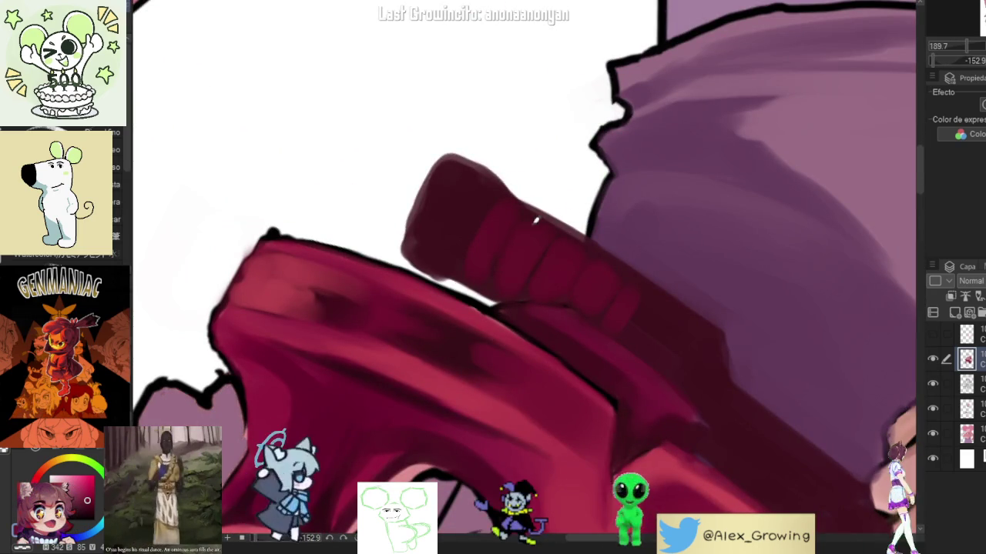
pyautogui.moveTo(499, 234); pyautogui.dragTo(497, 298)
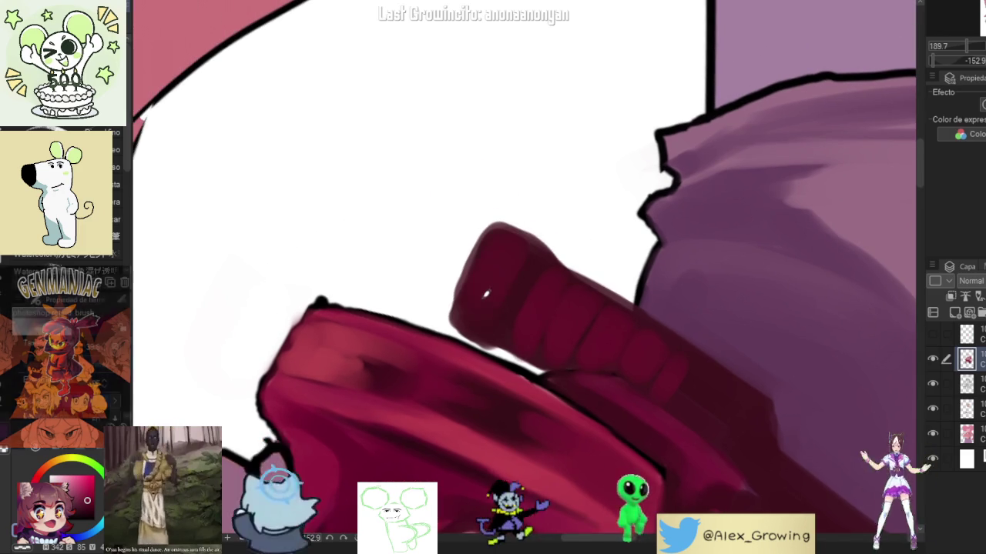
pyautogui.moveTo(465, 254); pyautogui.dragTo(456, 335)
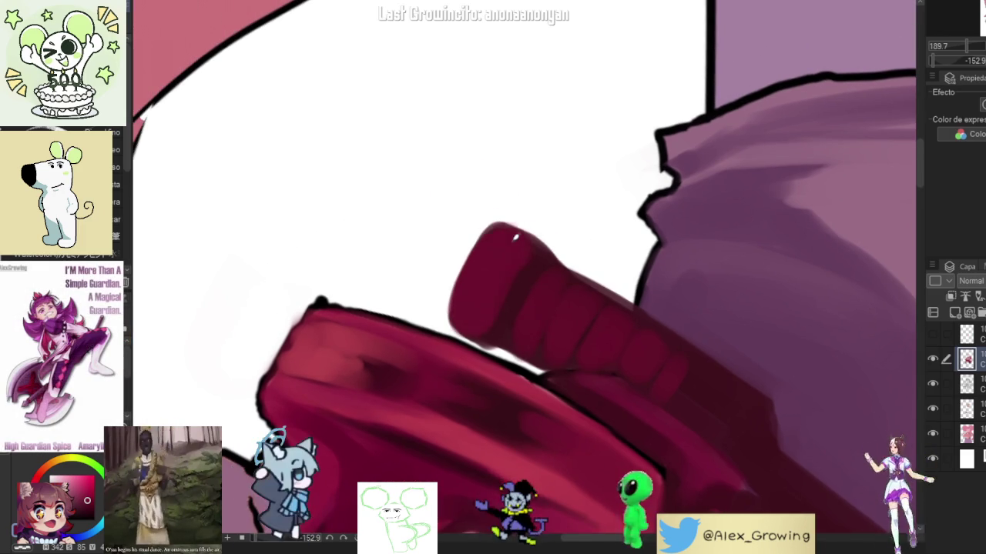
pyautogui.moveTo(483, 297)
pyautogui.mouseDown()
pyautogui.moveTo(507, 227)
pyautogui.moveTo(527, 298)
pyautogui.mouseUp()
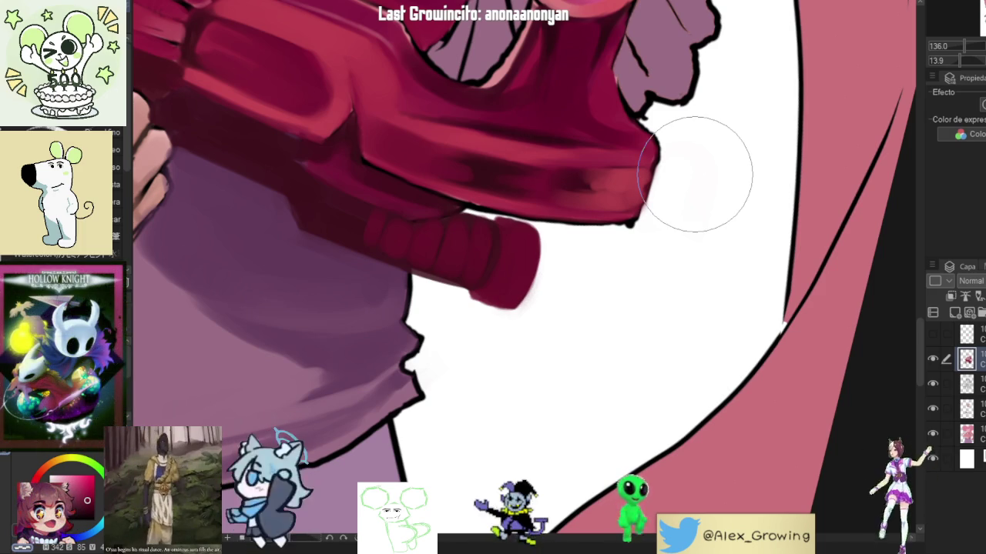
pyautogui.scroll(-3, 593, 262)
pyautogui.scroll(-2, 590, 288)
pyautogui.scroll(-2, 640, 220)
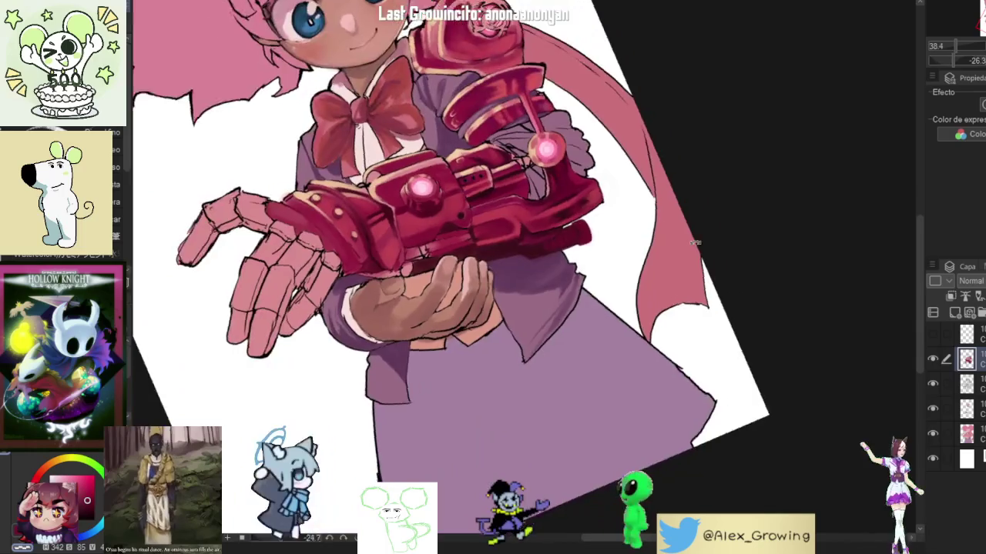
pyautogui.moveTo(695, 243)
pyautogui.mouseDown()
pyautogui.moveTo(636, 199)
pyautogui.moveTo(597, 357)
pyautogui.moveTo(652, 277)
pyautogui.mouseUp()
pyautogui.scroll(-2, 641, 203)
pyautogui.scroll(2, 641, 203)
pyautogui.scroll(5, 652, 277)
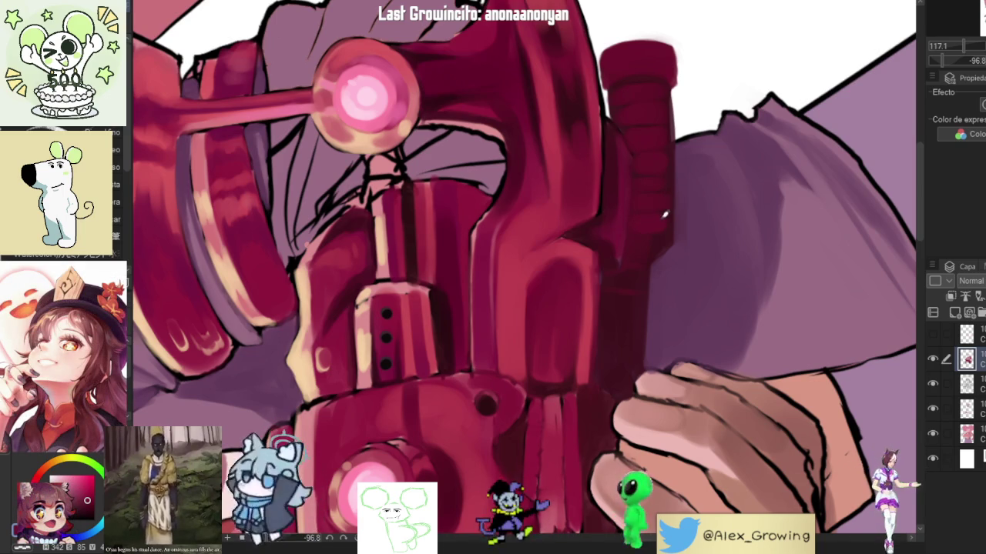
pyautogui.scroll(-5, 665, 235)
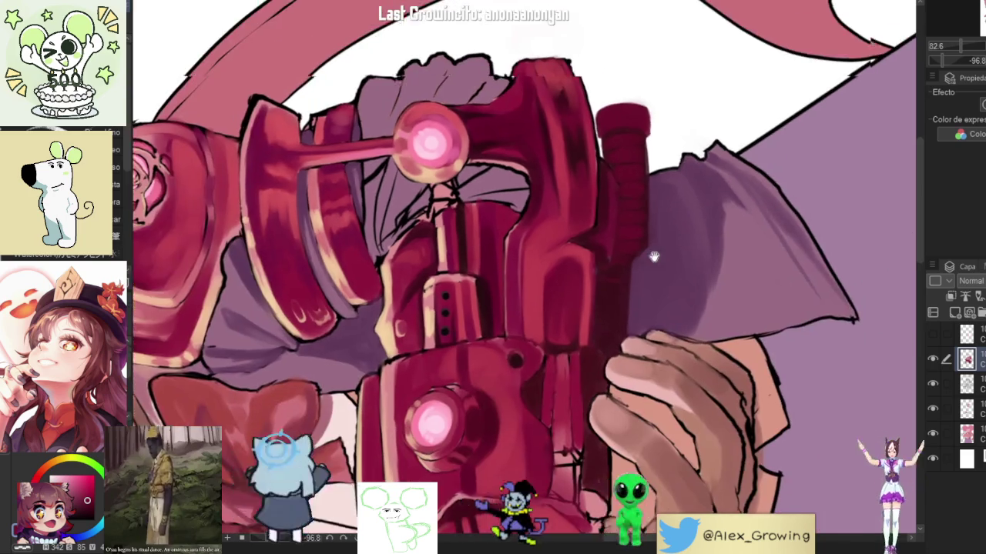
pyautogui.scroll(5, 638, 379)
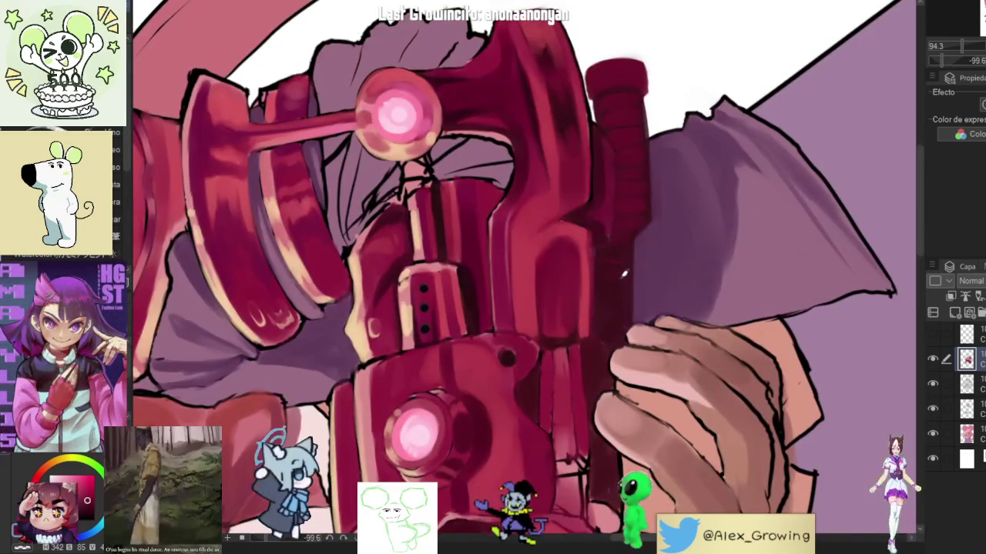
pyautogui.scroll(-5, 652, 319)
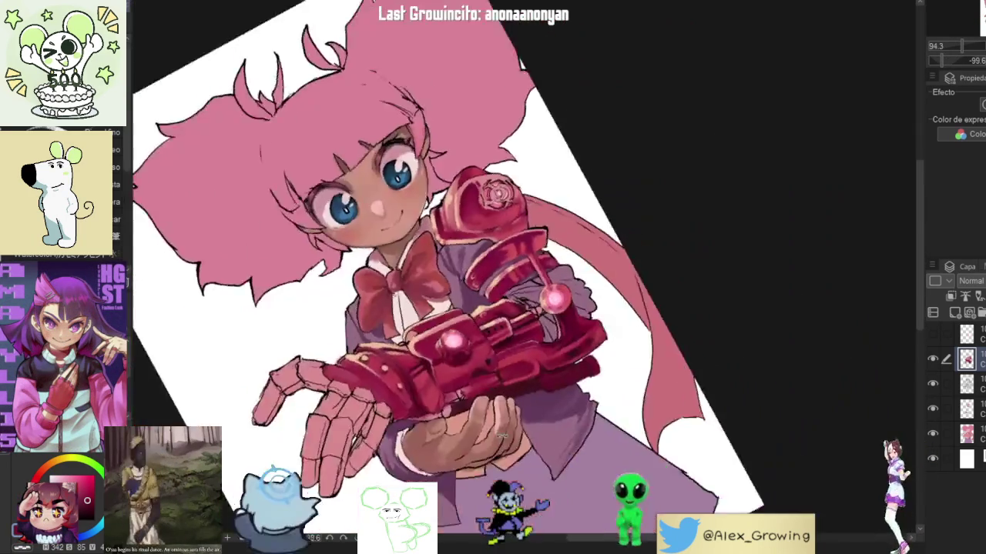
pyautogui.scroll(-5, 592, 383)
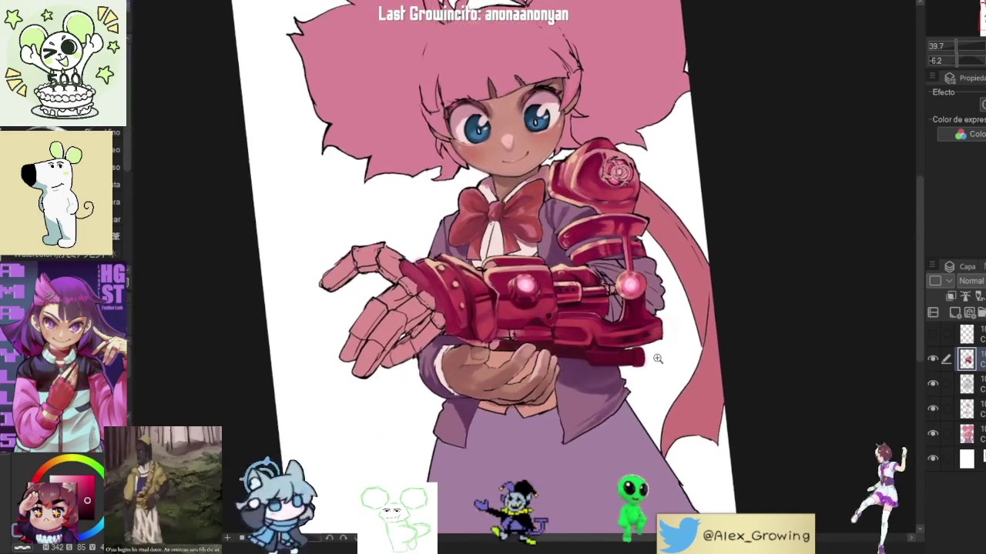
pyautogui.scroll(3, 587, 335)
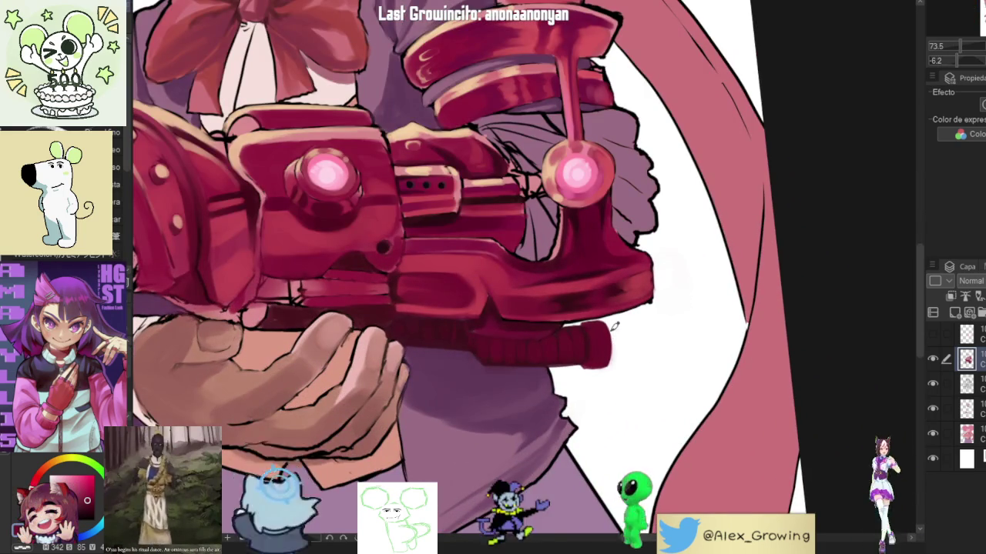
pyautogui.scroll(3, 519, 305)
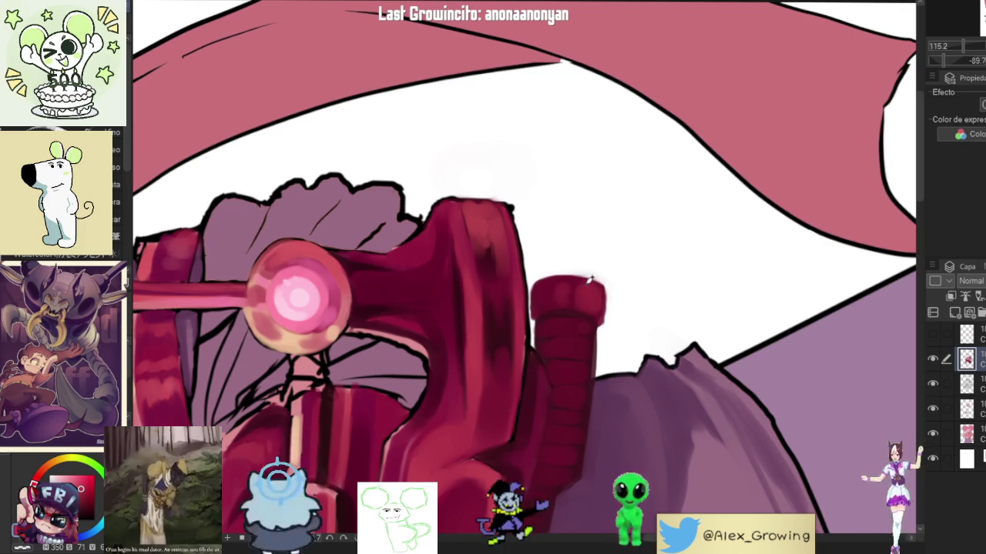
pyautogui.scroll(-1, 589, 281)
pyautogui.scroll(-5, 591, 280)
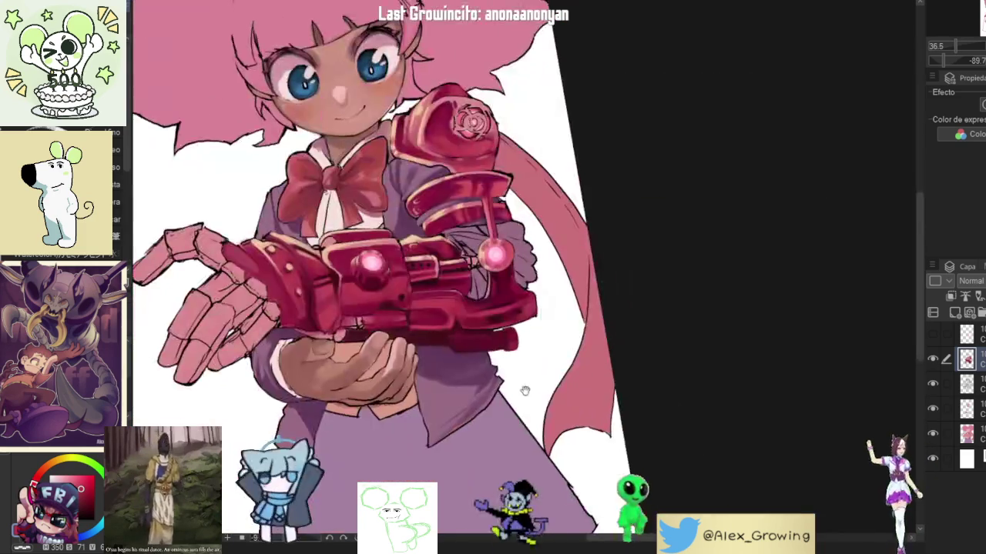
pyautogui.scroll(5, 612, 300)
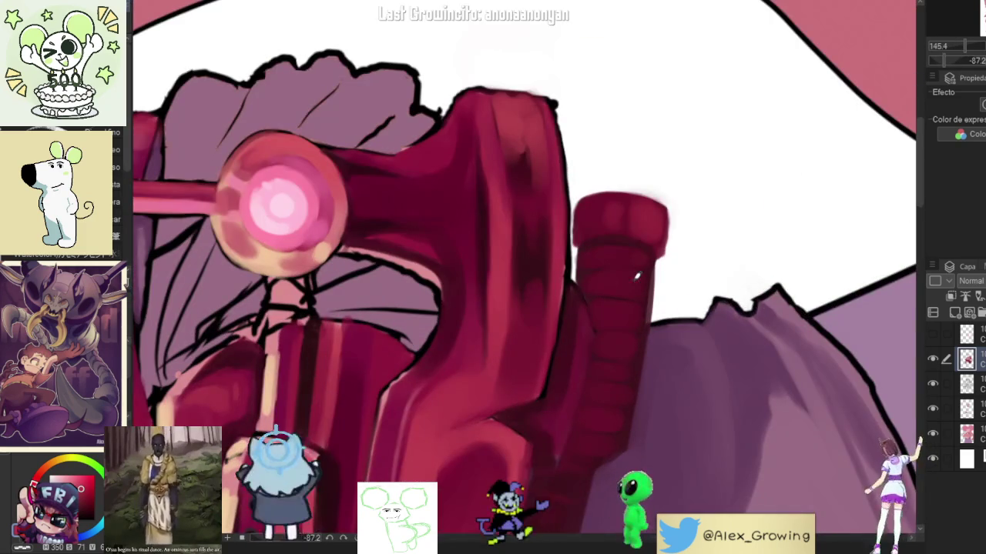